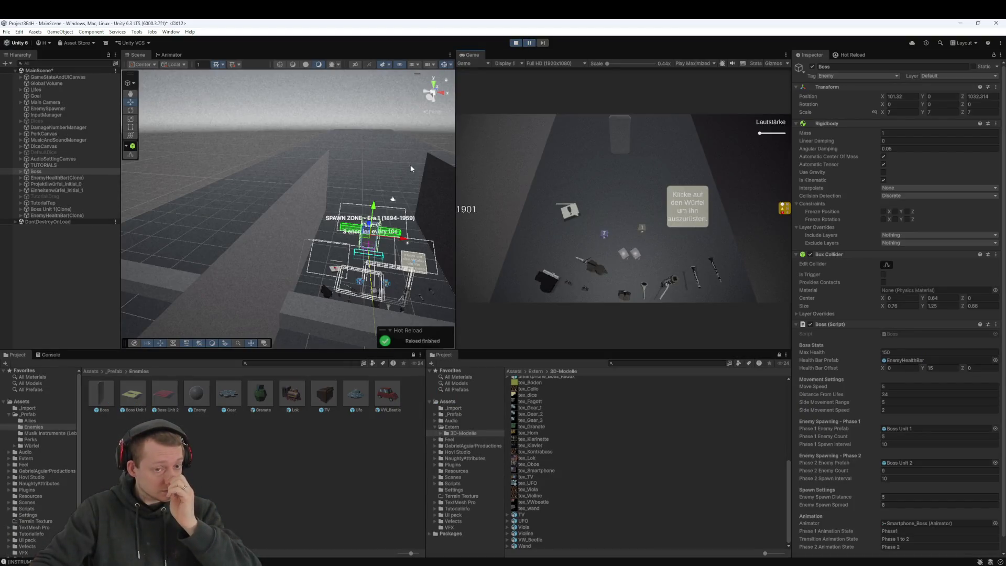
Stop the running game test so the scene resets
mouse_move(361, 165)
left_mouse_down()
mouse_move(322, 175)
mouse_move(332, 210)
mouse_move(376, 223)
mouse_move(303, 204)
mouse_move(301, 194)
left_mouse_up()
scroll(301, 194, "up", 5)
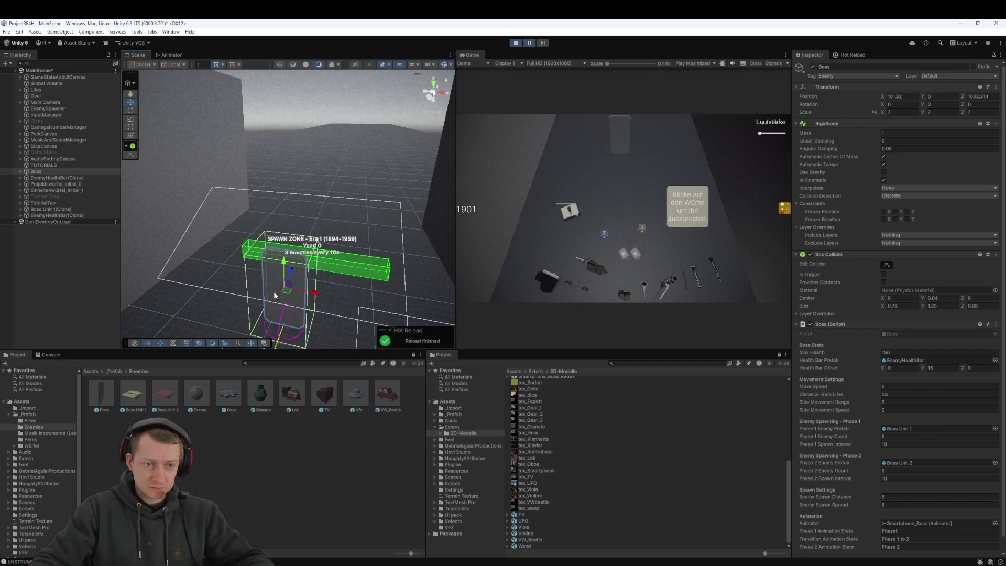
left_click(519, 44)
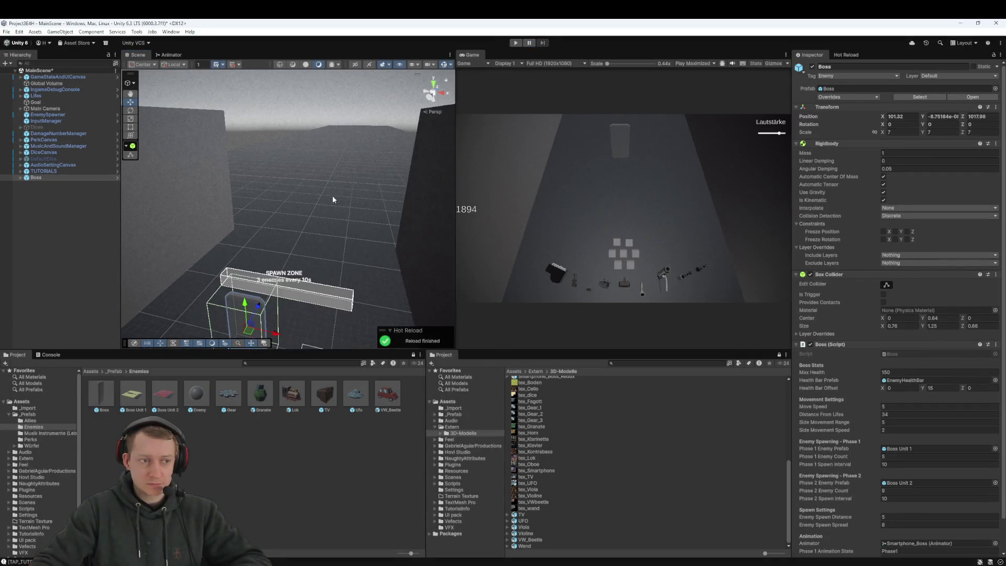
Frame the Boss in the Scene view, then start Play mode again
double_click(36, 179)
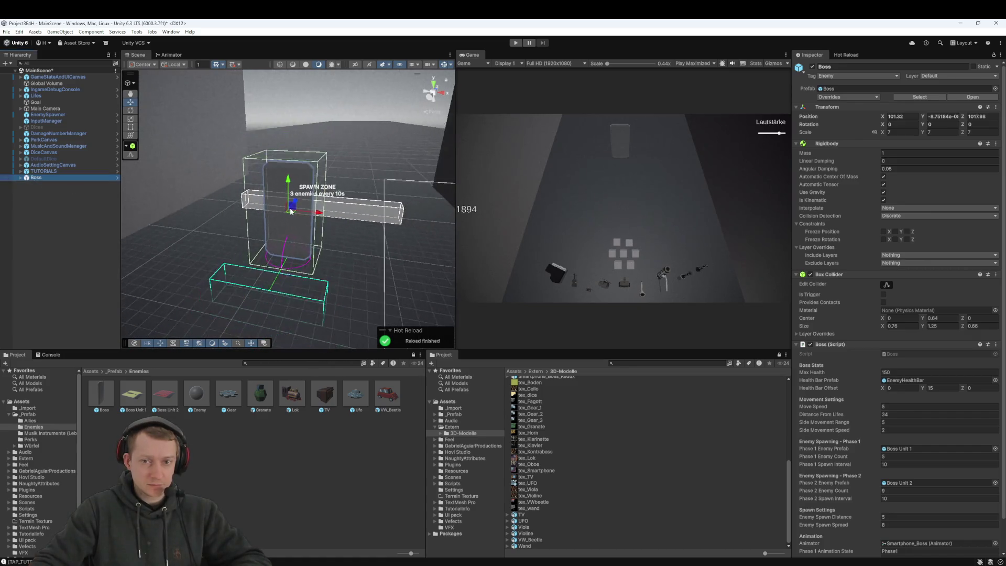
mouse_move(313, 199)
left_mouse_down()
mouse_move(274, 283)
mouse_move(281, 270)
left_mouse_up()
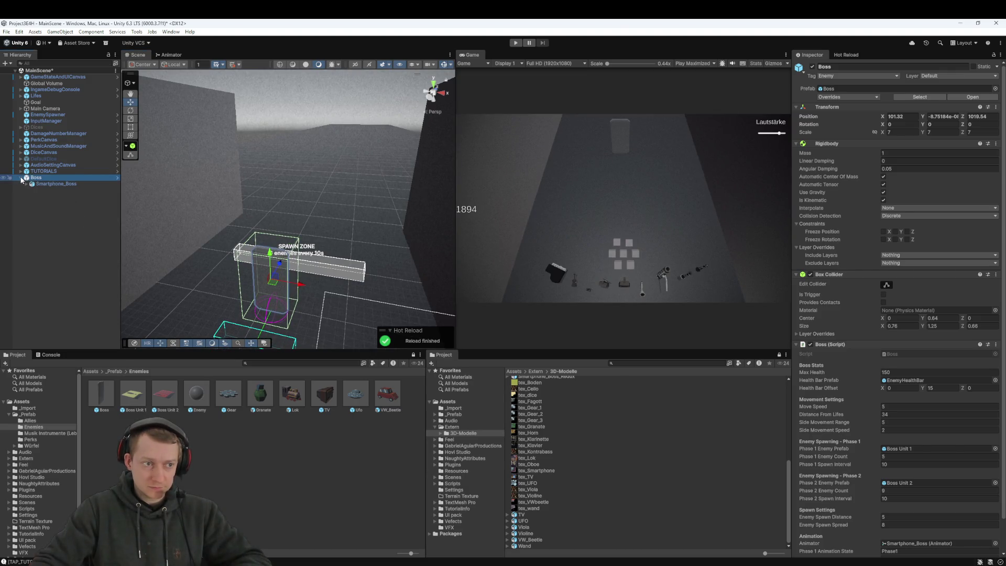
left_click(43, 223)
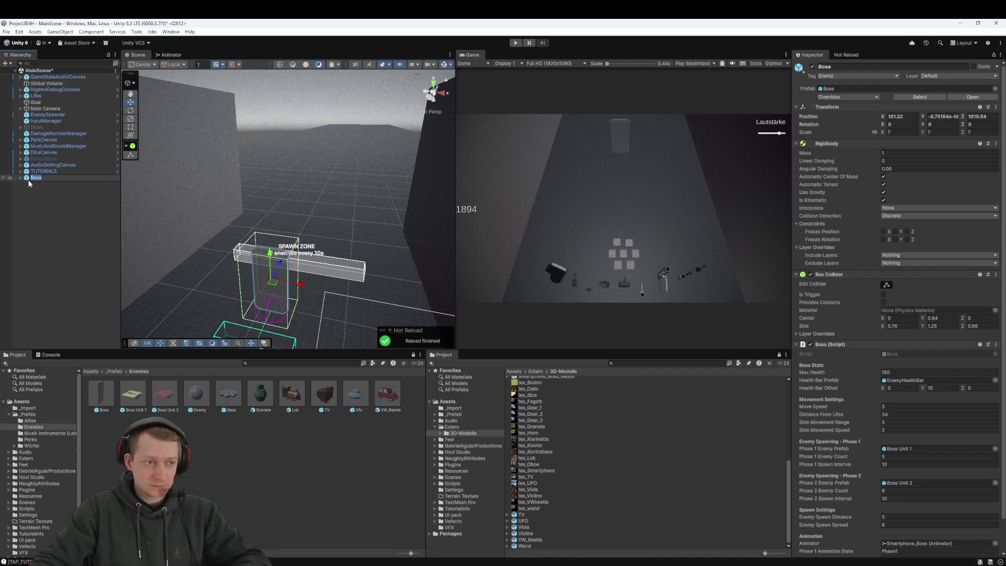
left_click(47, 176)
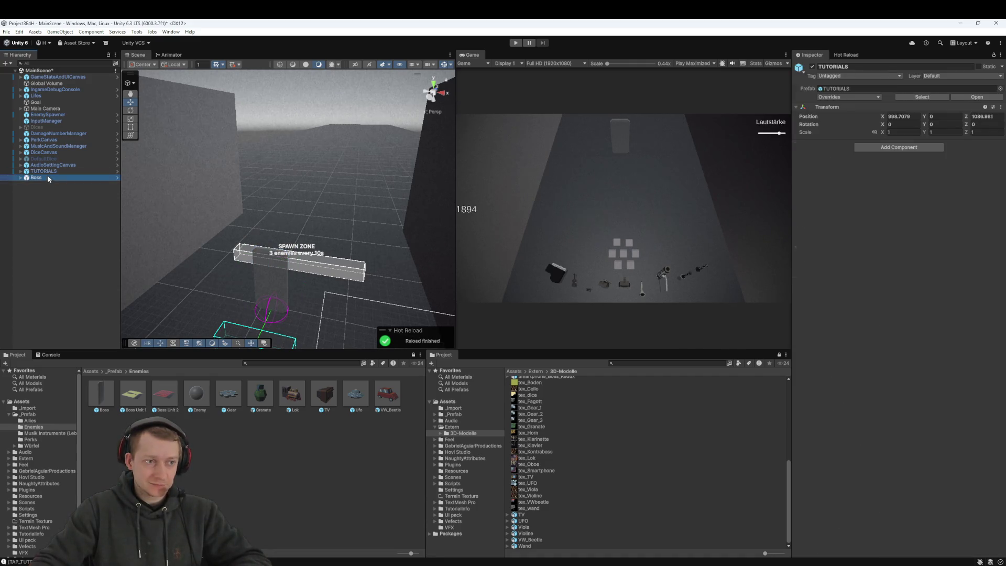
left_click(515, 43)
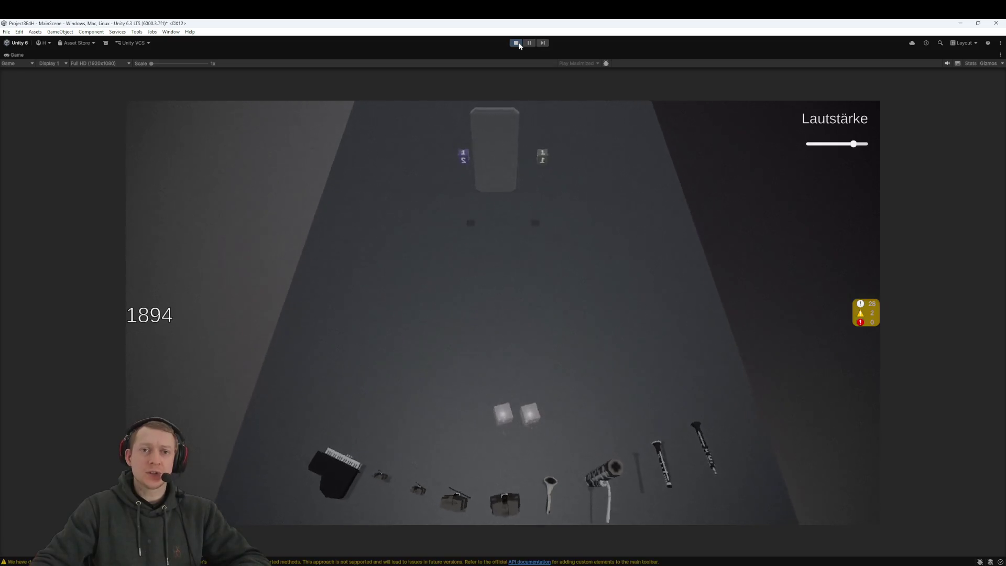
Stop the game, restart it once, and stop it again
left_click(519, 45)
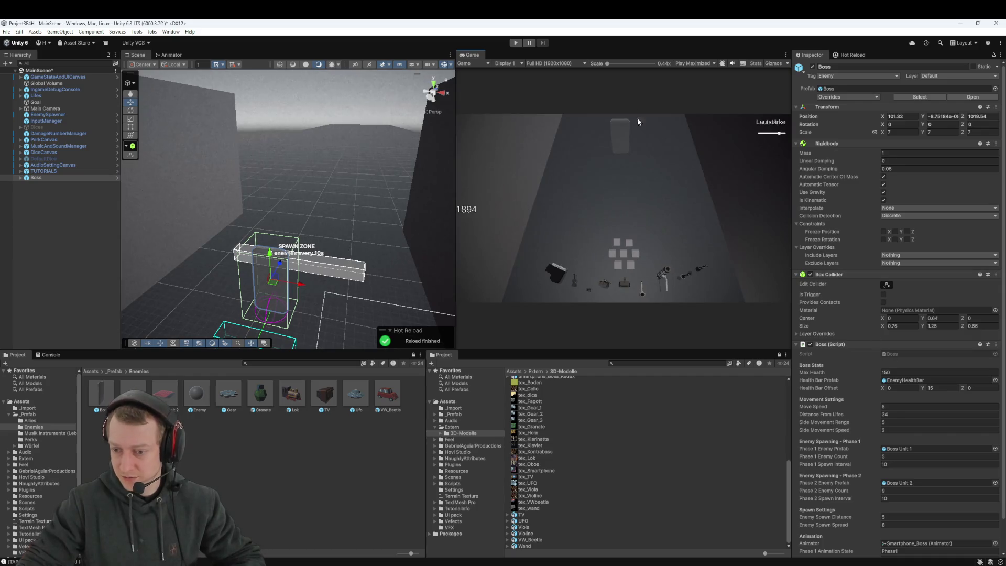
left_click(517, 43)
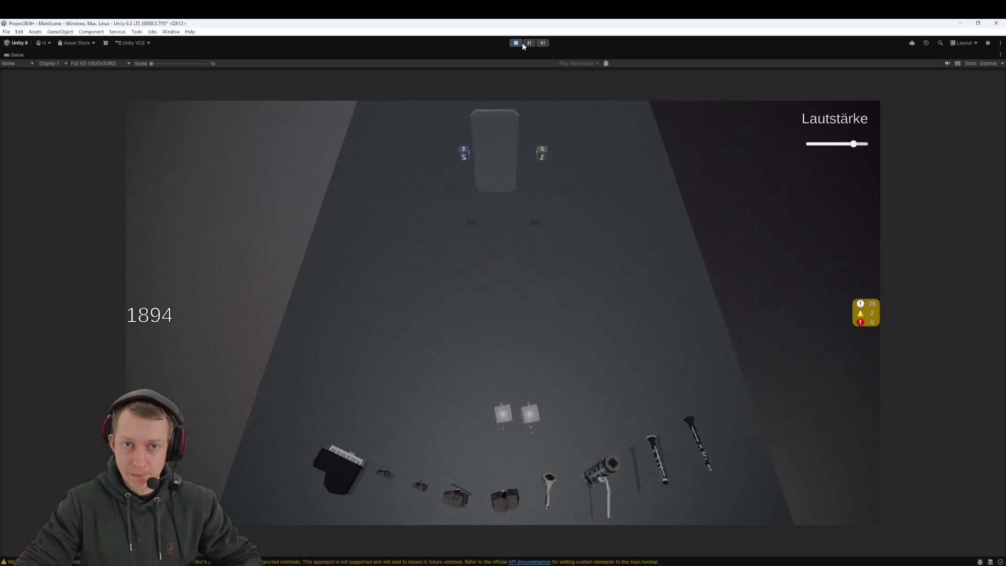
left_click(518, 43)
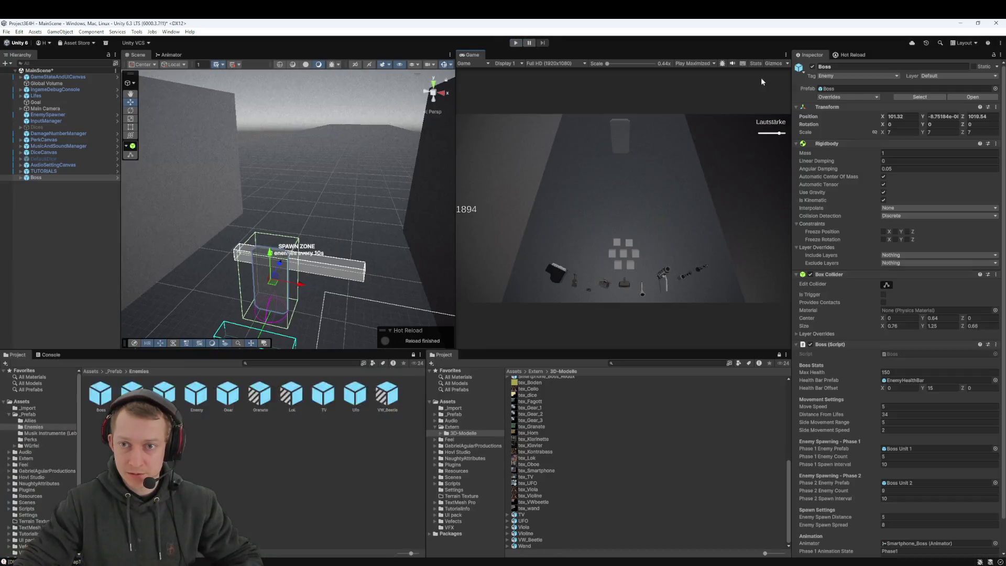
Switch the Game view to Play Focused and start the game
left_click(696, 63)
left_click(705, 73)
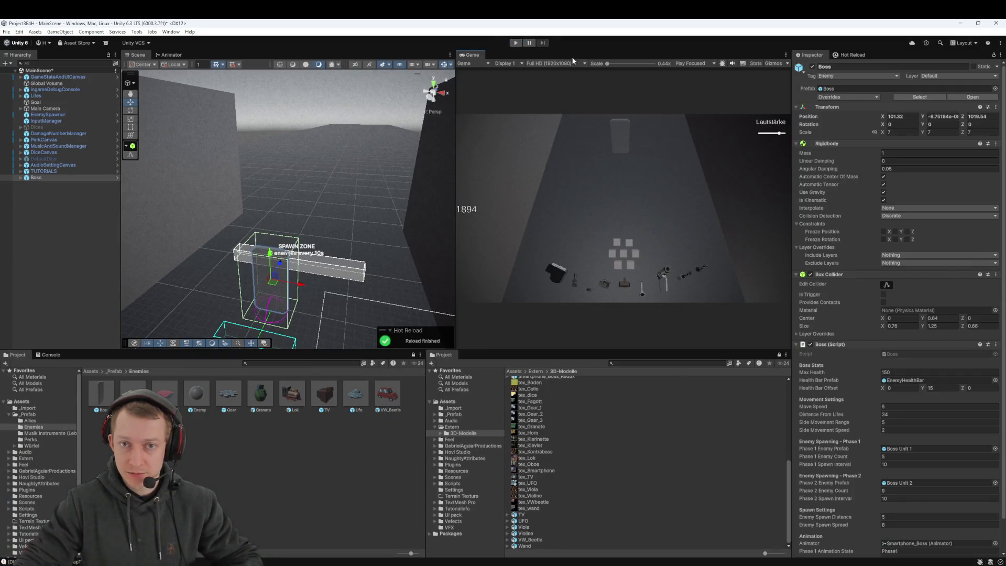
left_click(521, 44)
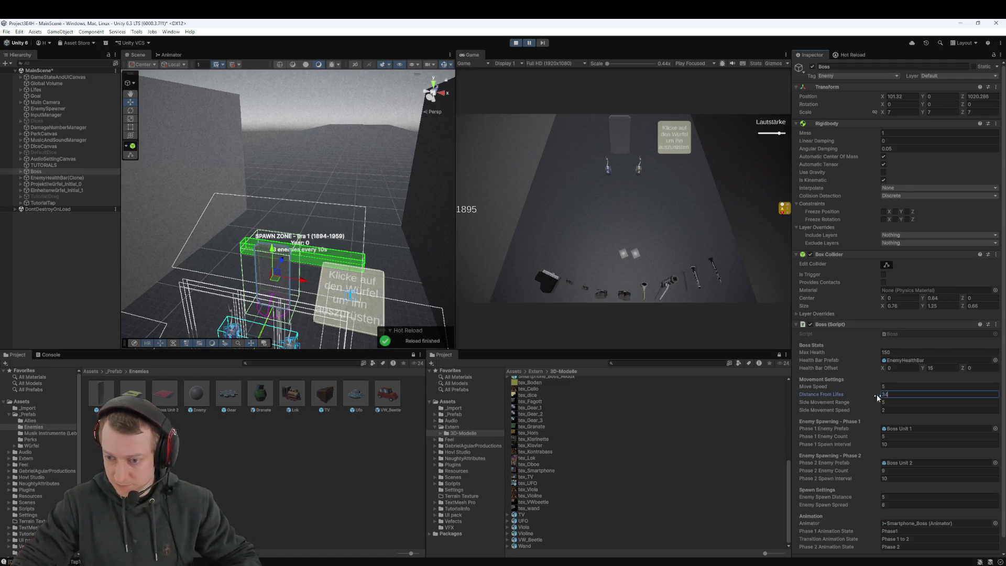
Try Boss Distance From Lifes values 30, 25 and 28, resuming play after each
type("30")
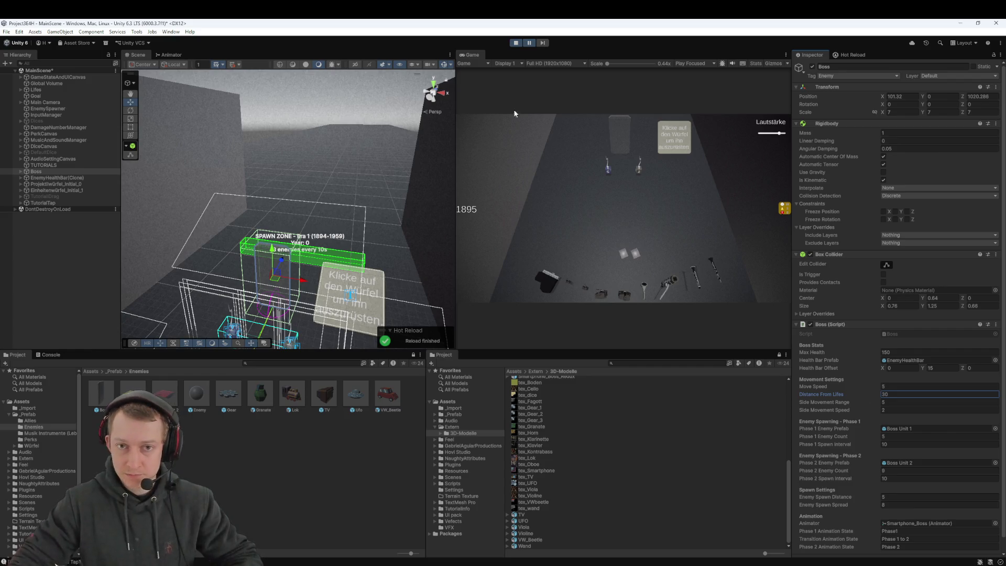
left_click(530, 42)
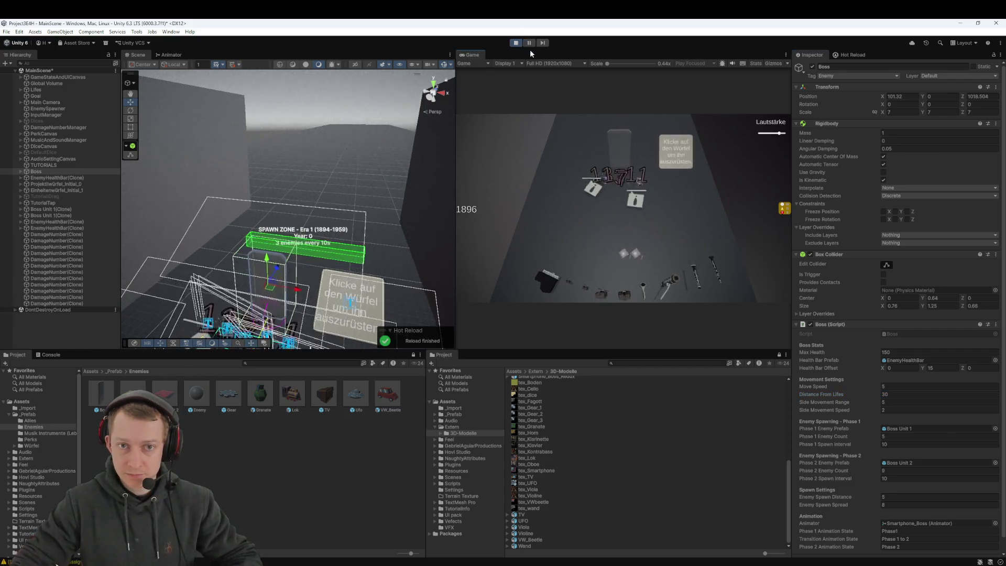
left_click(887, 393)
type("25")
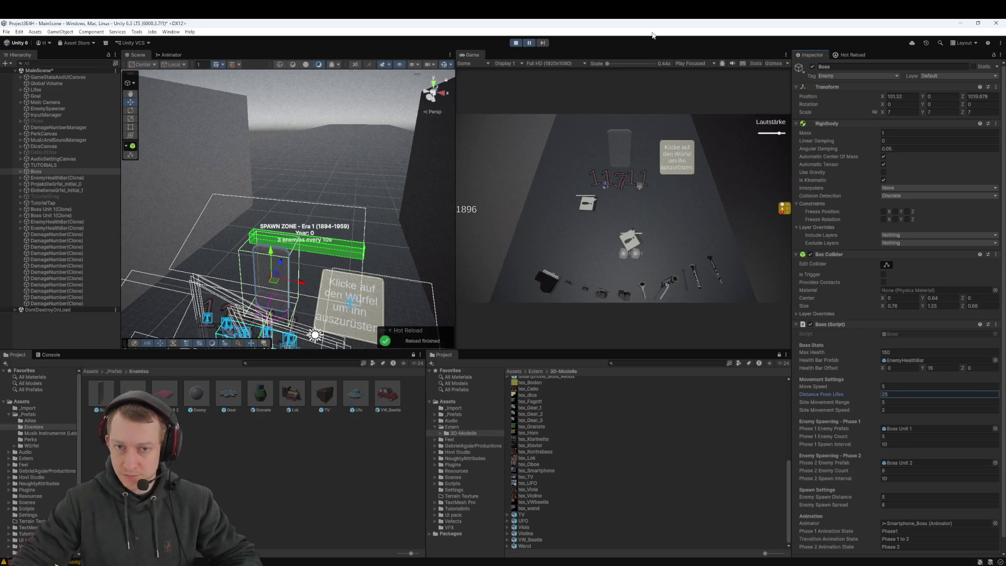
left_click(529, 46)
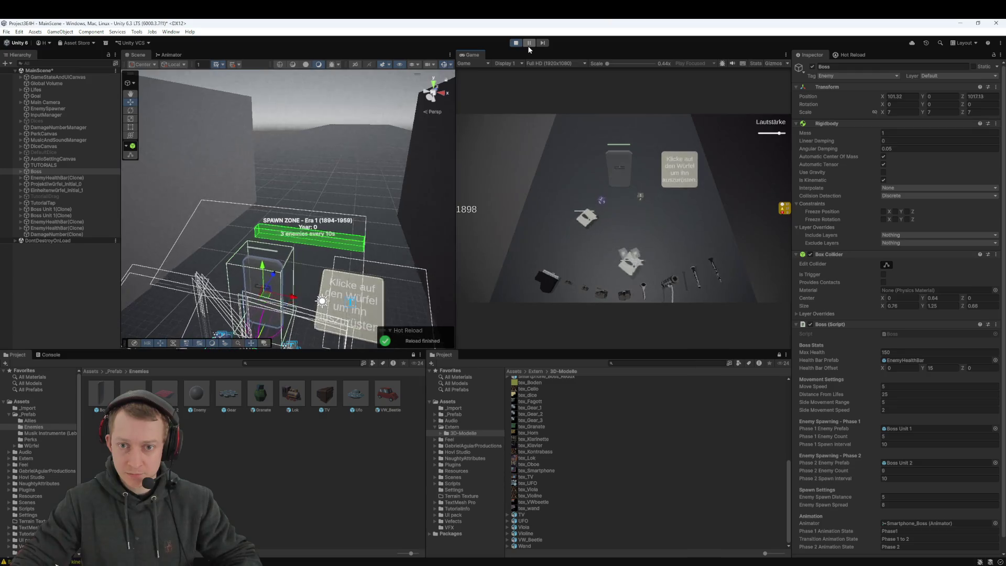
left_click(886, 394)
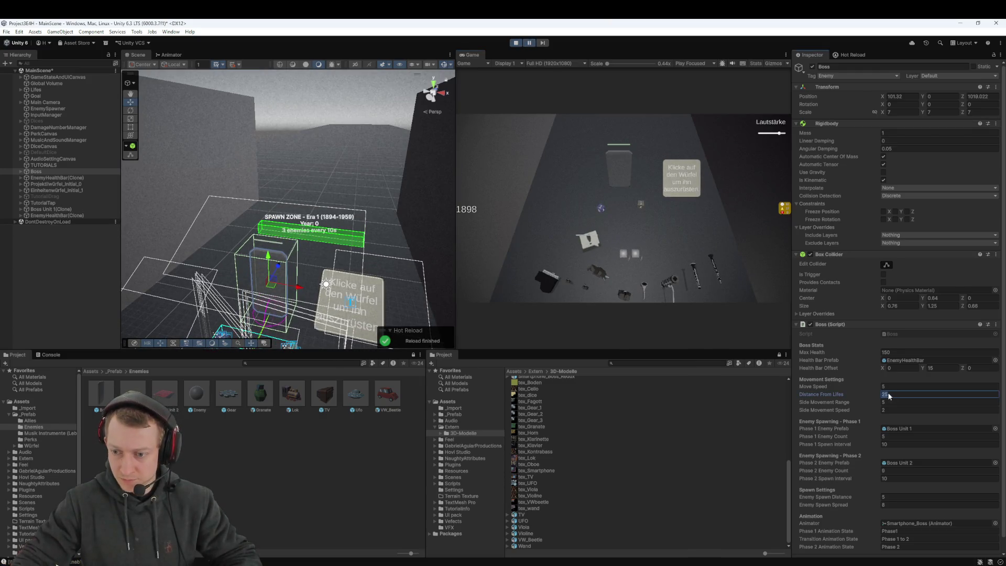
type("28")
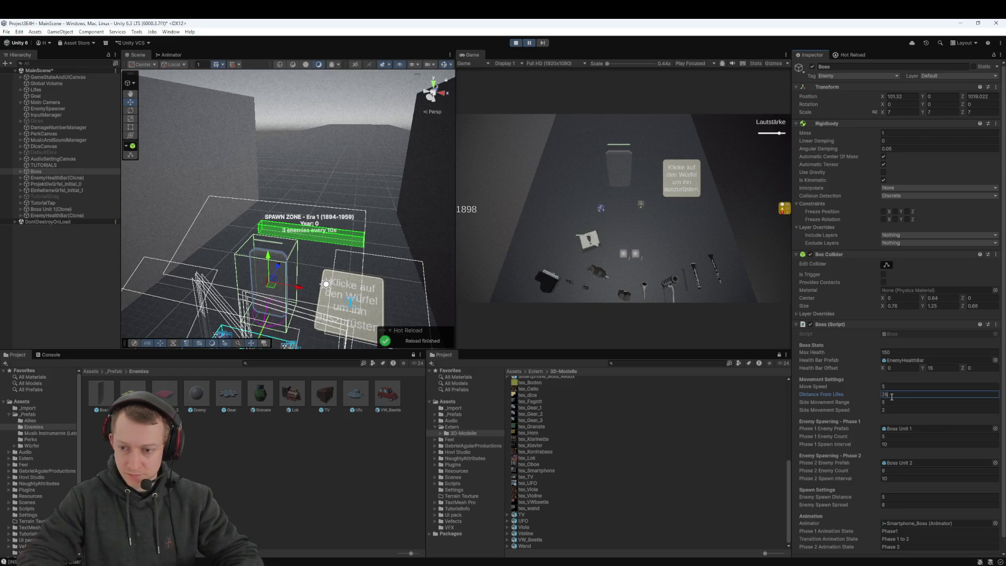
left_click(529, 42)
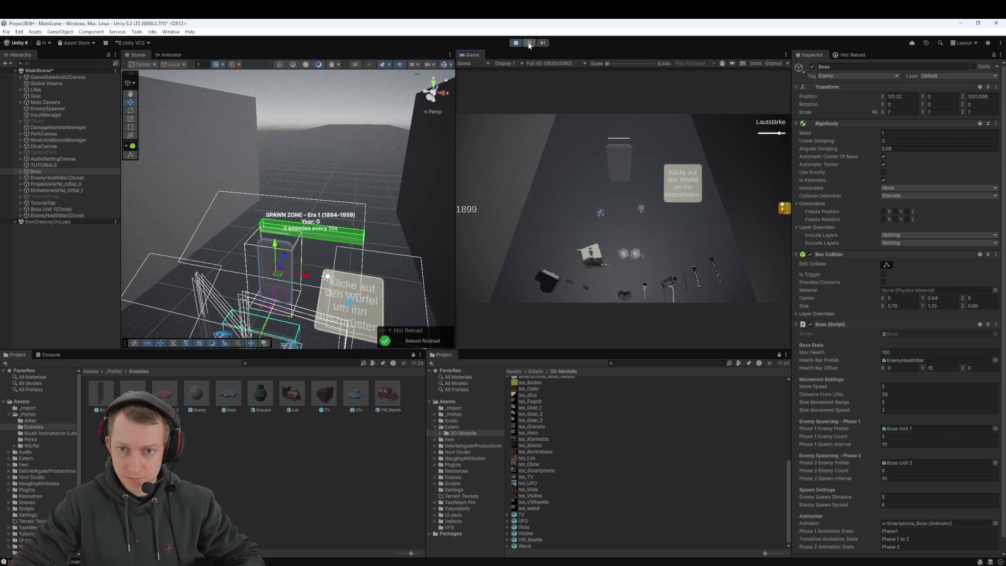
Try Distance From Lifes values 30 and 35, then stop the game test
left_click(894, 394)
key("BackSpace")
type("30")
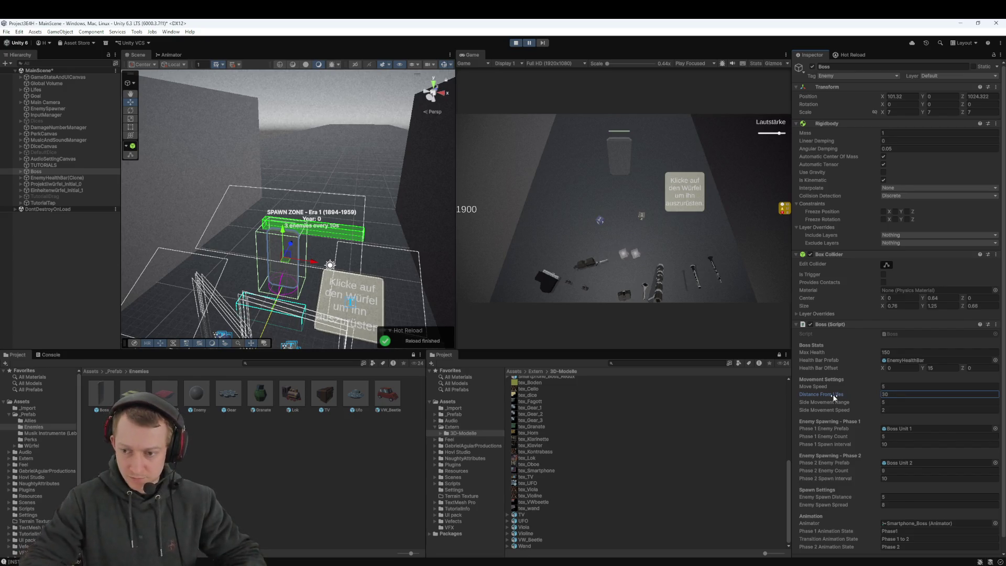
left_click(530, 43)
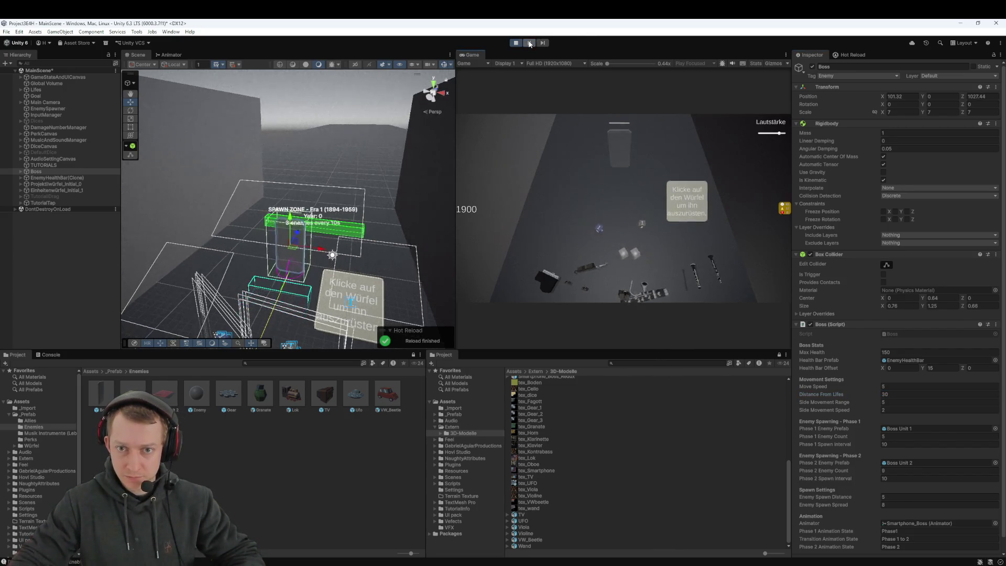
left_click(906, 395)
type("35")
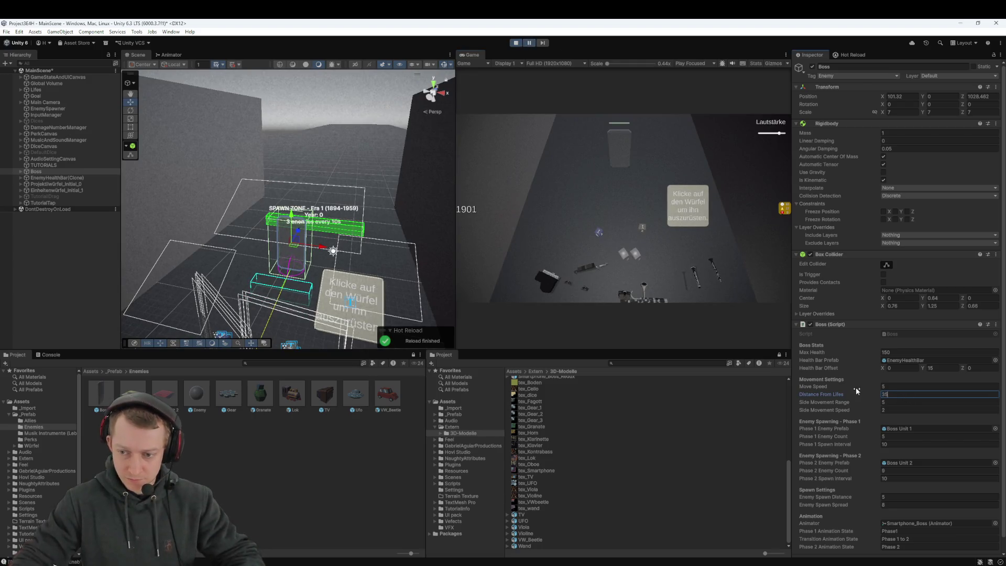
left_click(530, 44)
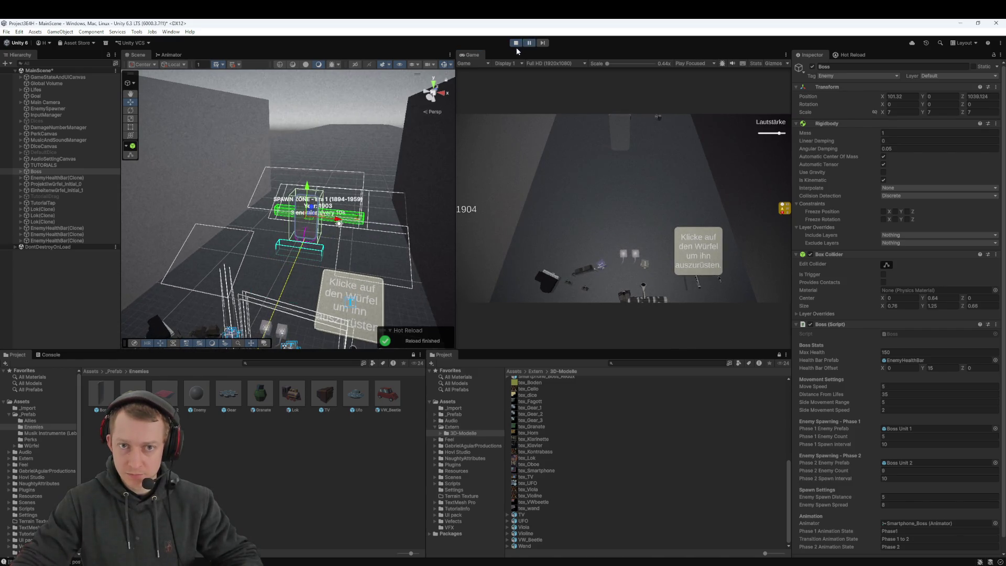
left_click(516, 44)
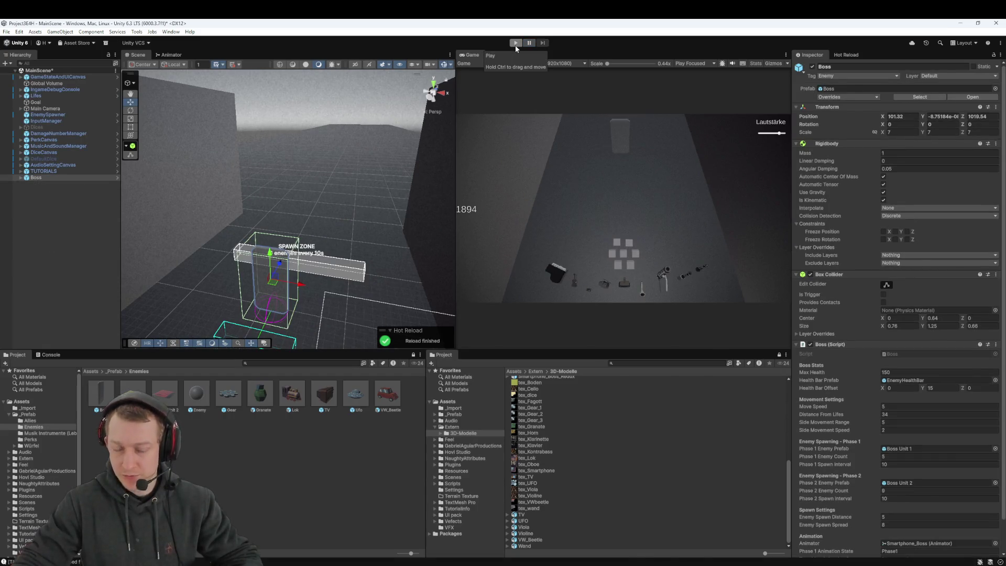
Permanently enter 34 for the Boss's Distance From Lifes and reselect Boss in the Hierarchy
left_click(891, 414)
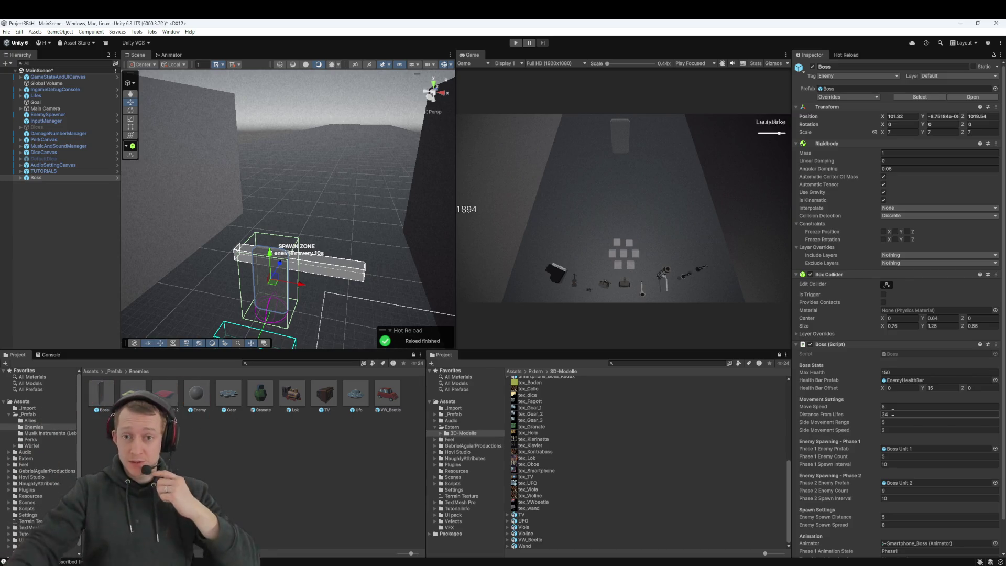
key("Return")
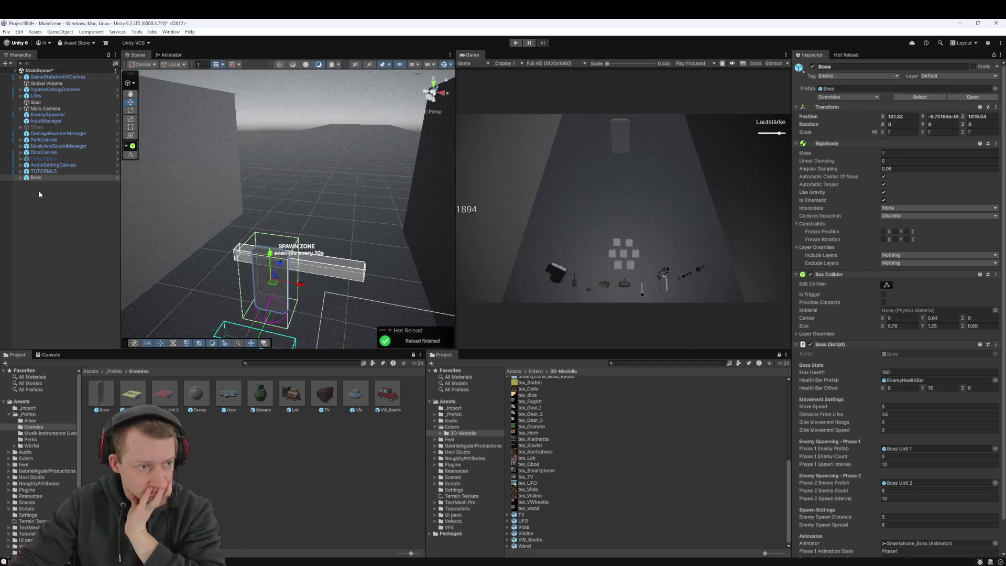
left_click(22, 179)
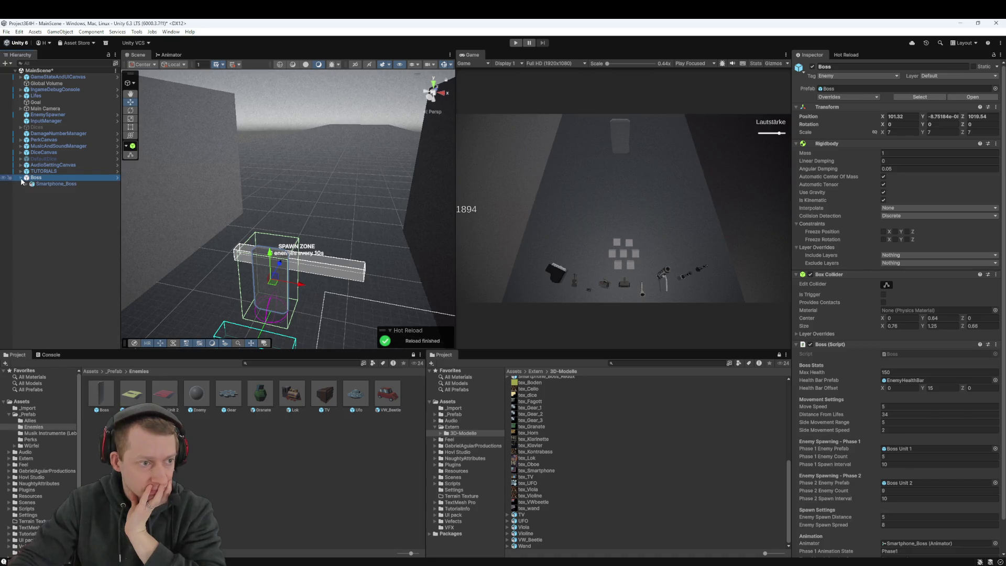
key("alt+Tab")
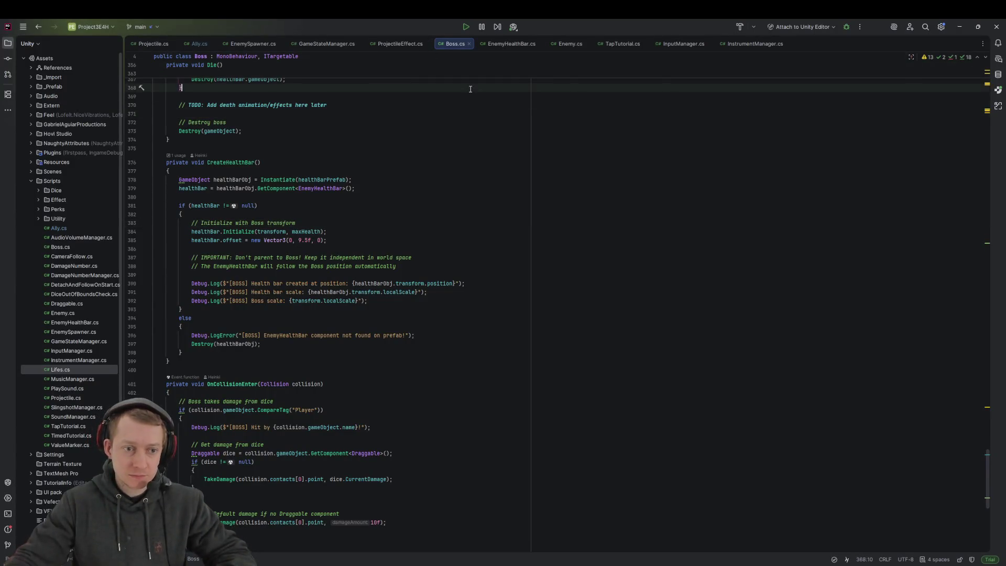
Change the CreateHealthBar Vector3 offset from 9.5f to 9.0f in Boss.cs
key("ctrl+f")
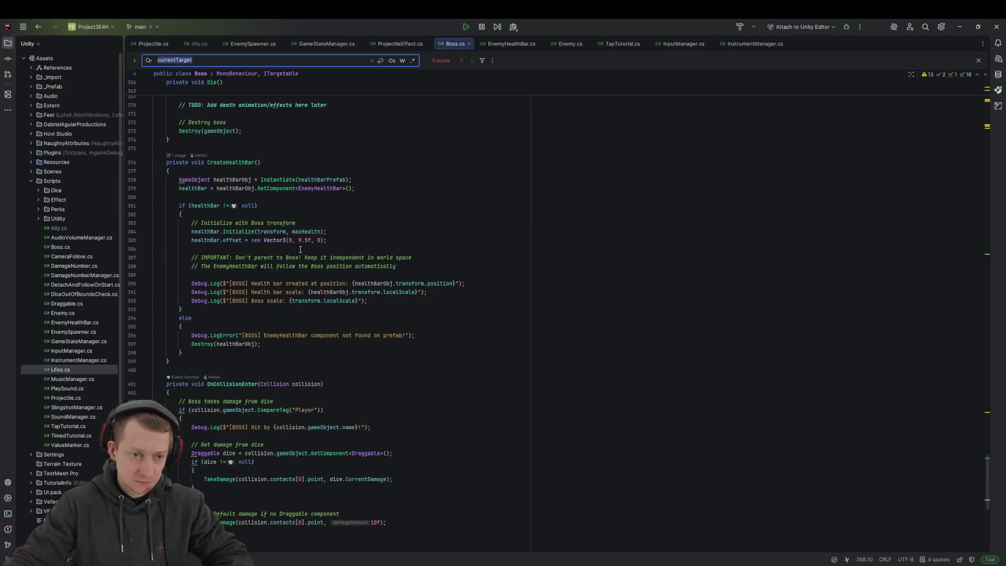
left_click(302, 240)
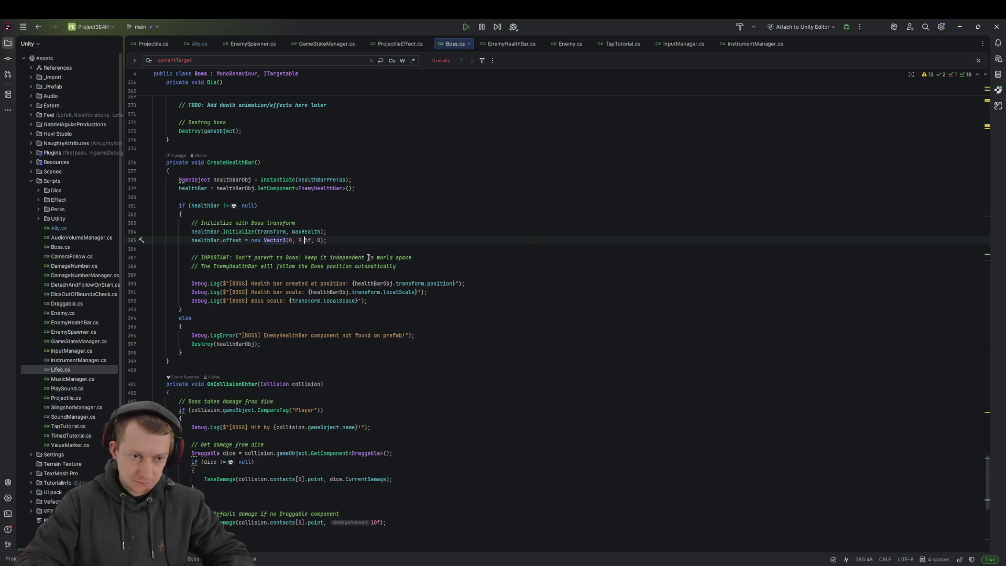
type("0")
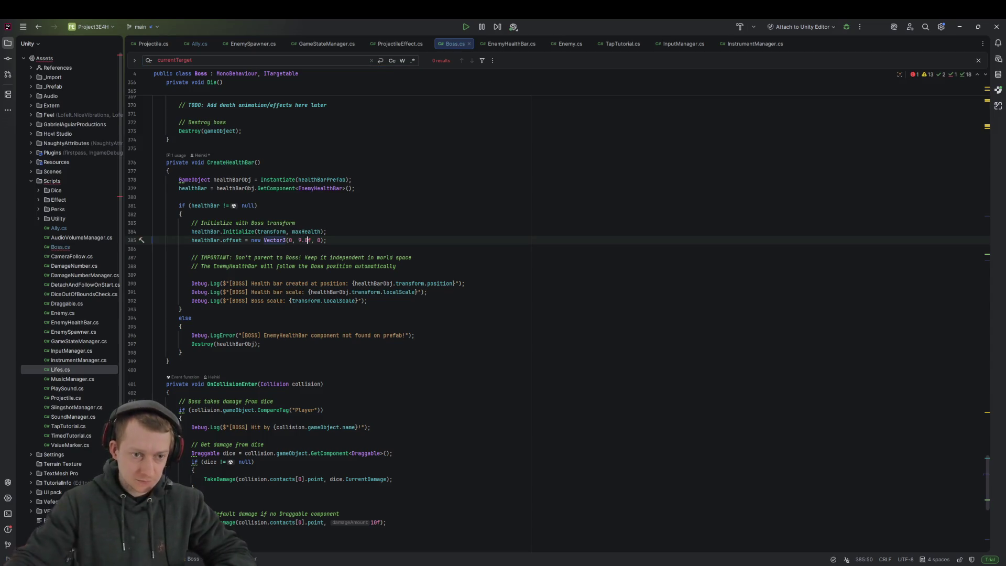
key("alt+Tab")
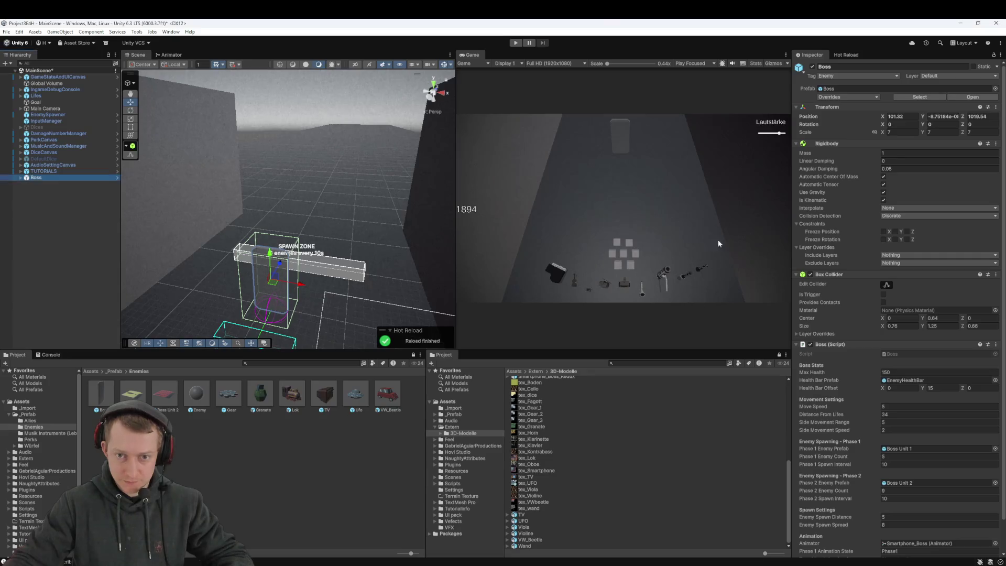
left_click(842, 55)
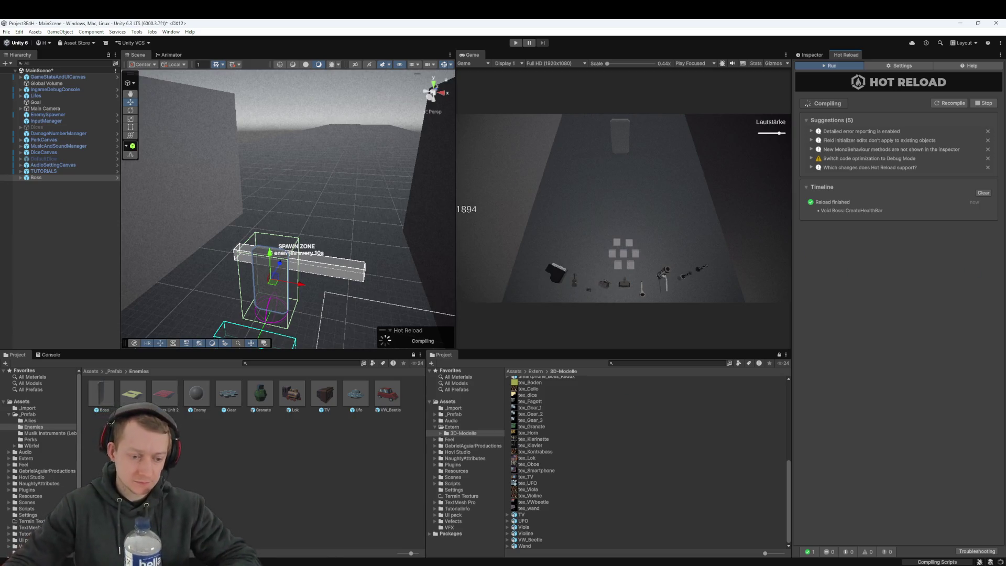
Fetch the latest changes from the remote in Fork
key("alt+Tab")
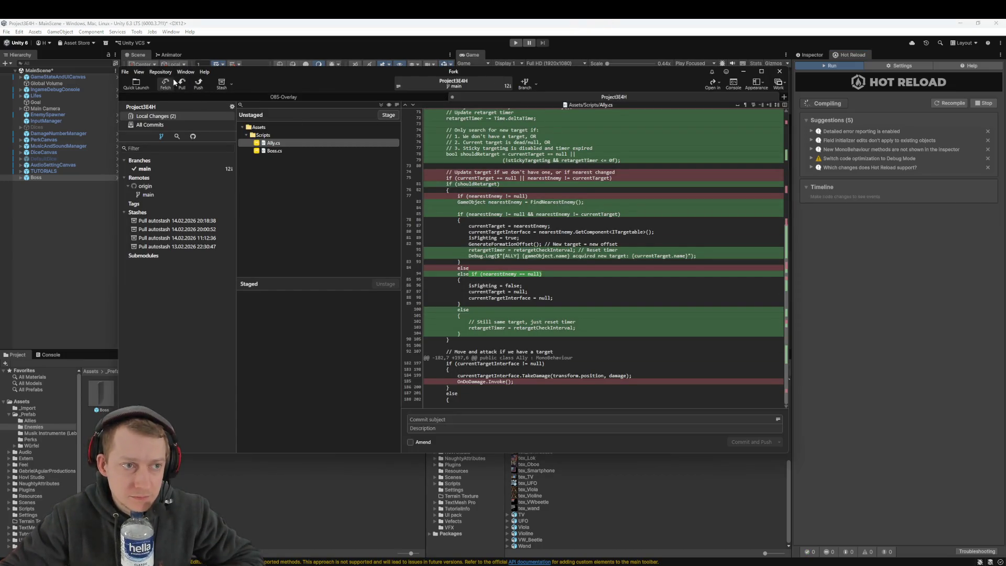
left_click(165, 83)
left_click(505, 278)
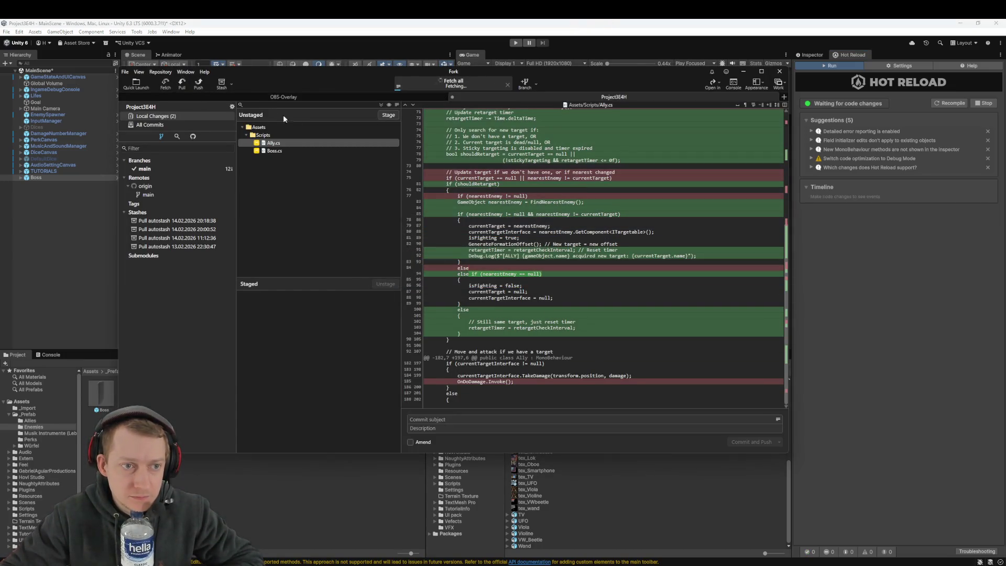
Pull origin/main into main with rebase and stash, then let Unity load the pulled scripts
left_click(182, 84)
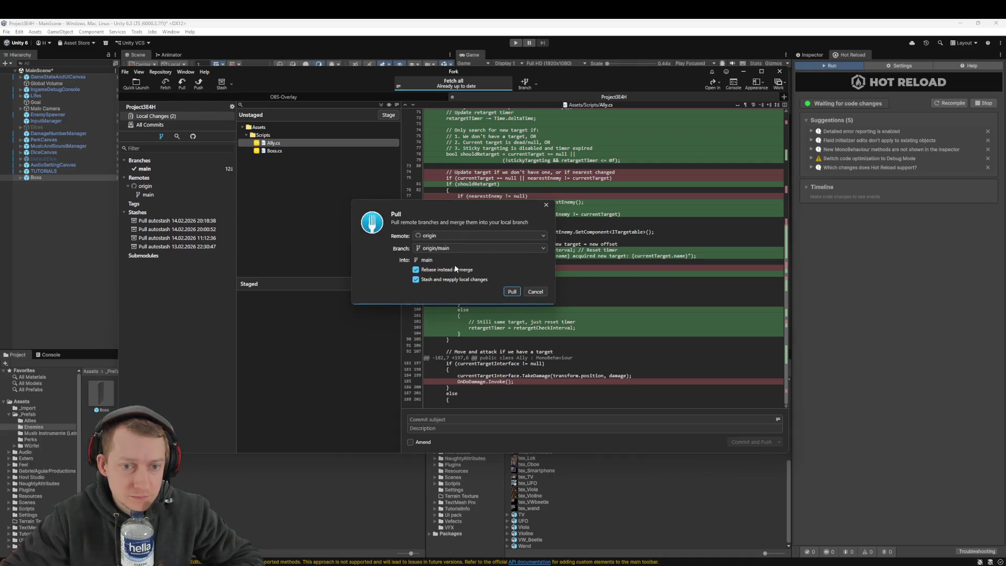
left_click(512, 292)
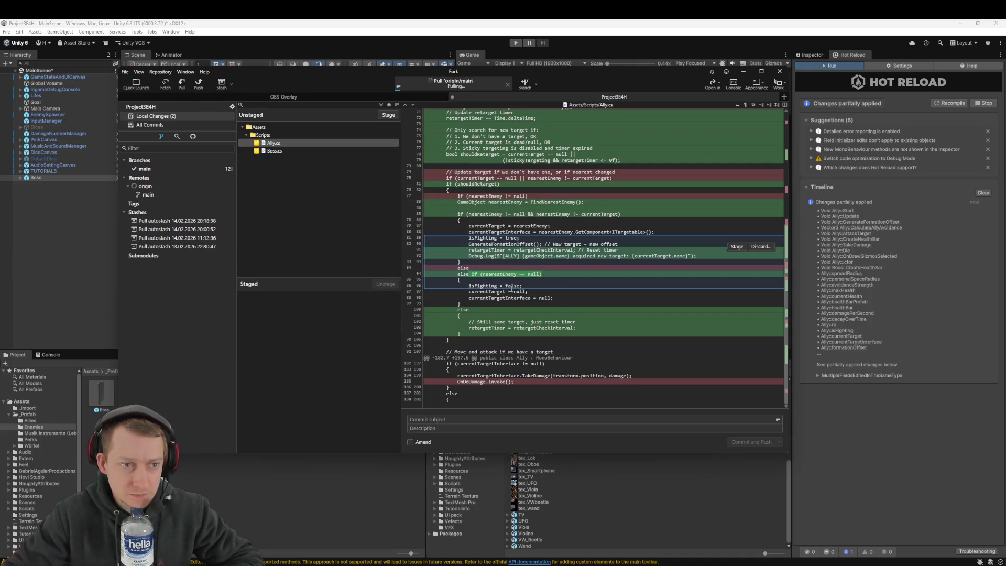
left_click(429, 33)
left_click(520, 312)
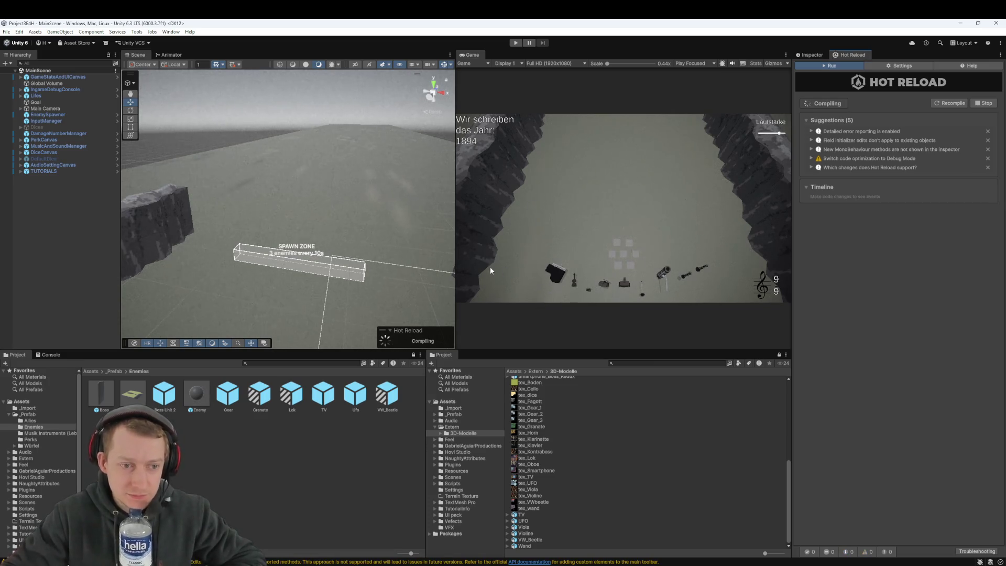
Drag the Boss prefab from the Project window into the Scene and run the game
left_click_drag(350, 223, 329, 225)
mouse_move(83, 240)
left_mouse_down()
mouse_move(317, 231)
mouse_move(297, 248)
left_mouse_up()
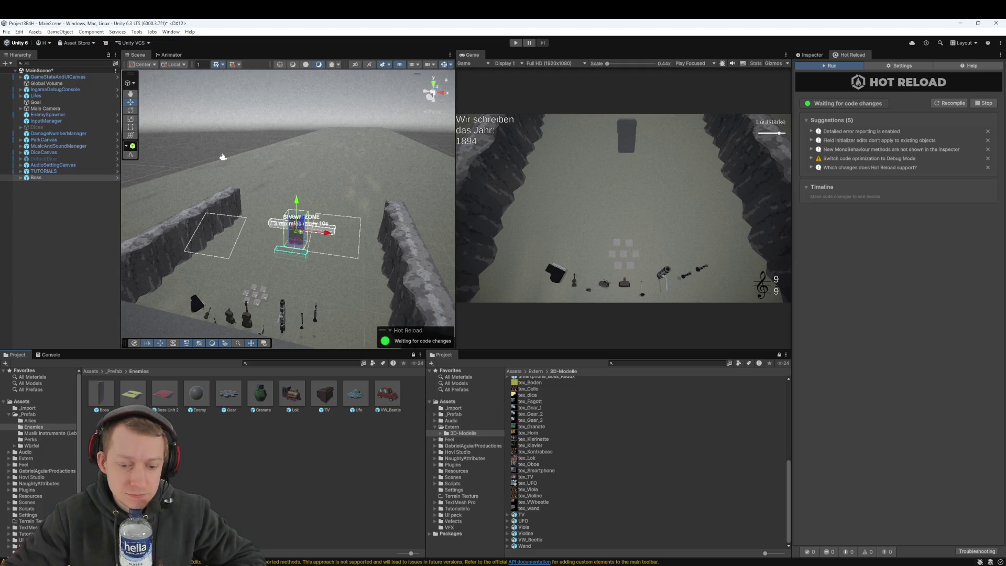
left_click(517, 43)
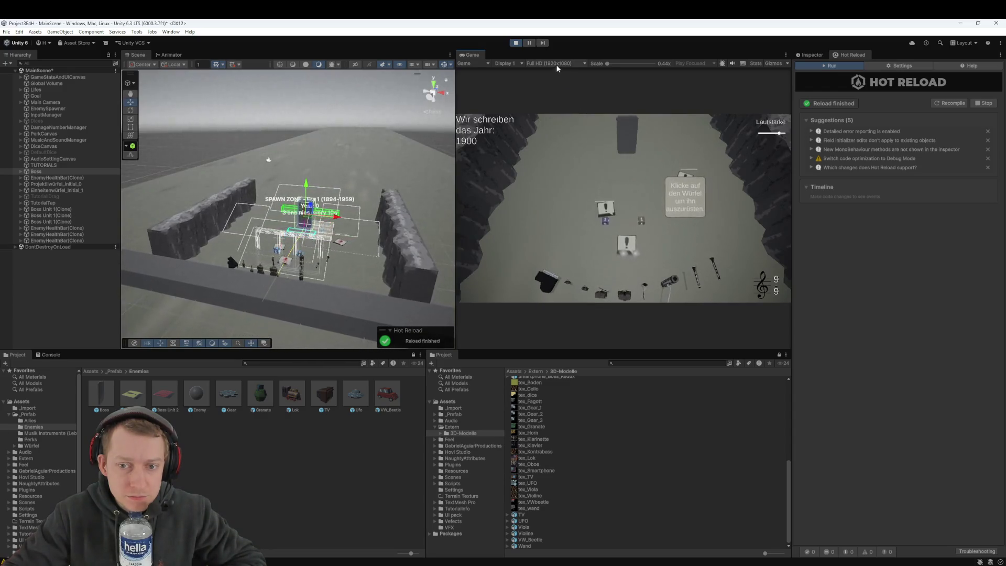
left_click(537, 49)
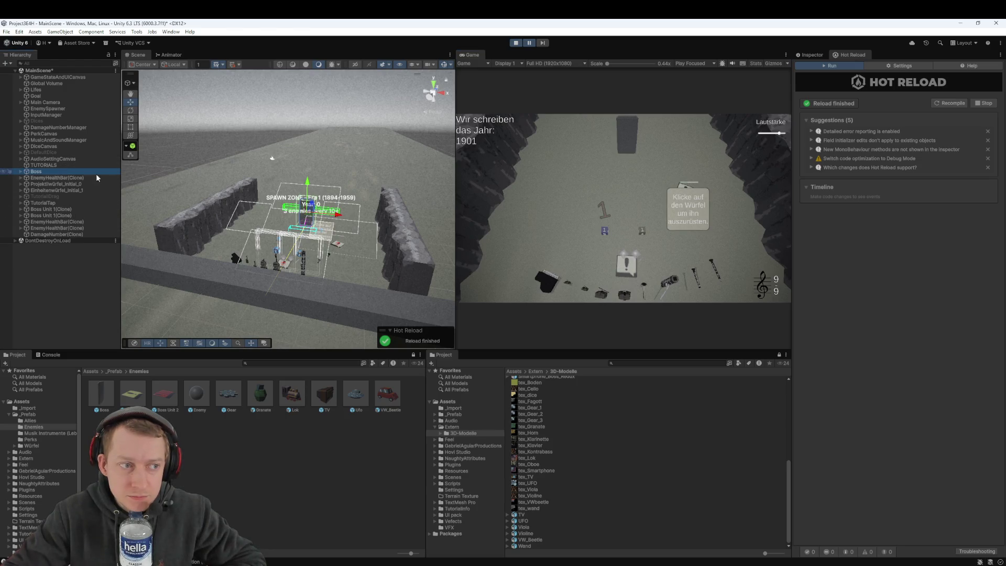
Select the boss's EnemyHealthBar(Clone) while paused and view its Offset Y of 11.7
scroll(314, 206, "up", 5)
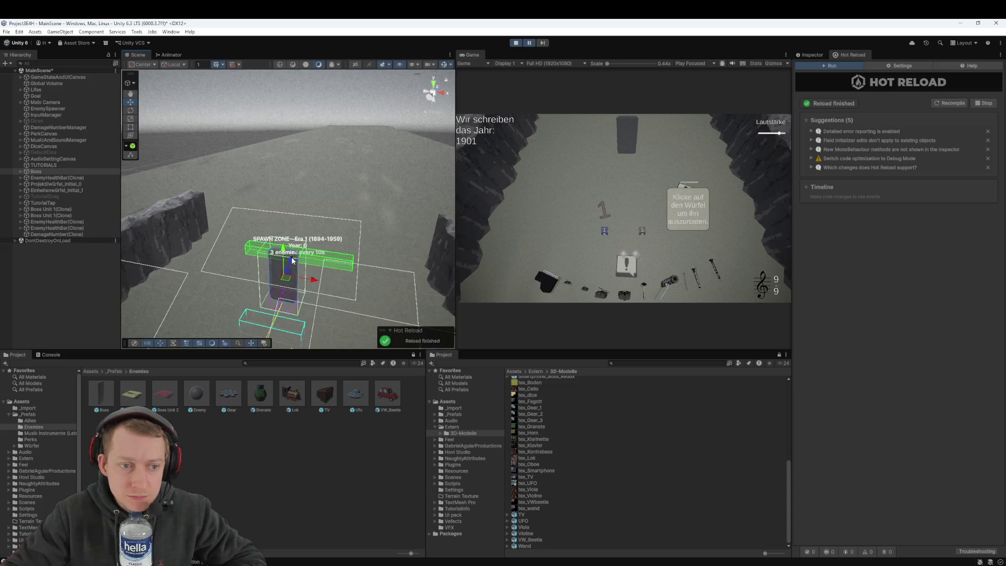
mouse_move(294, 277)
left_mouse_down()
mouse_move(303, 287)
mouse_move(298, 266)
mouse_move(198, 218)
mouse_move(75, 305)
mouse_move(317, 195)
left_mouse_up()
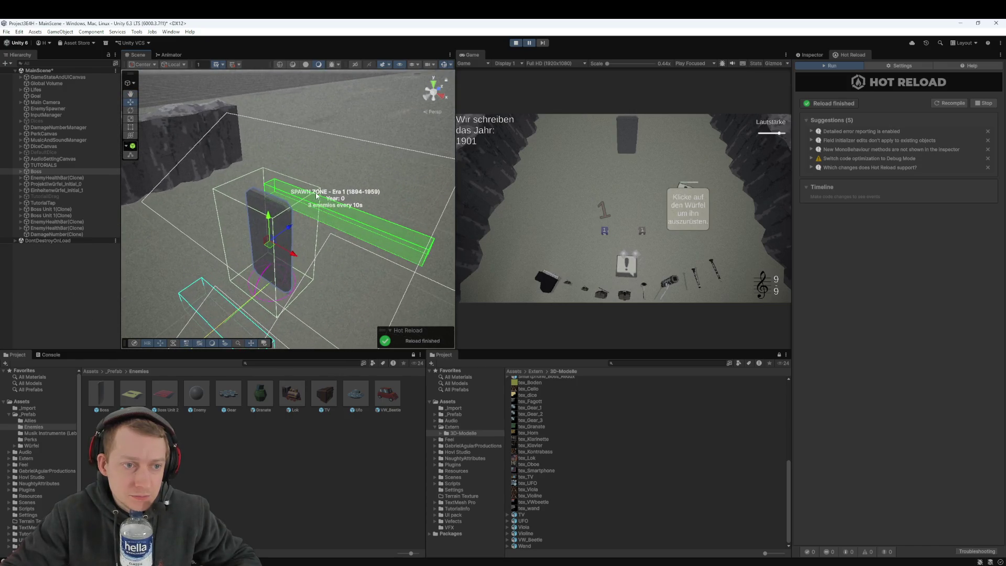
left_click(216, 258)
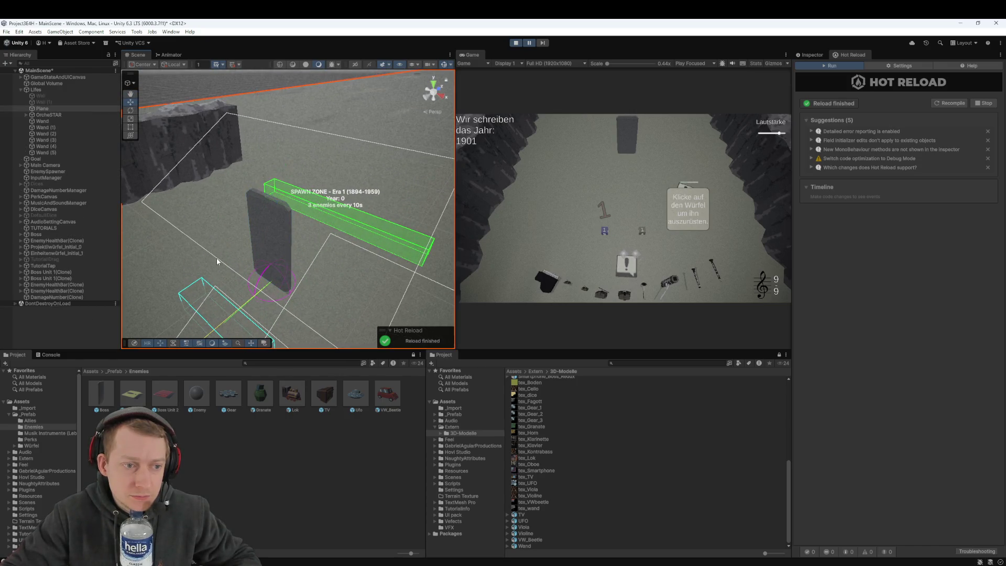
left_click(269, 236)
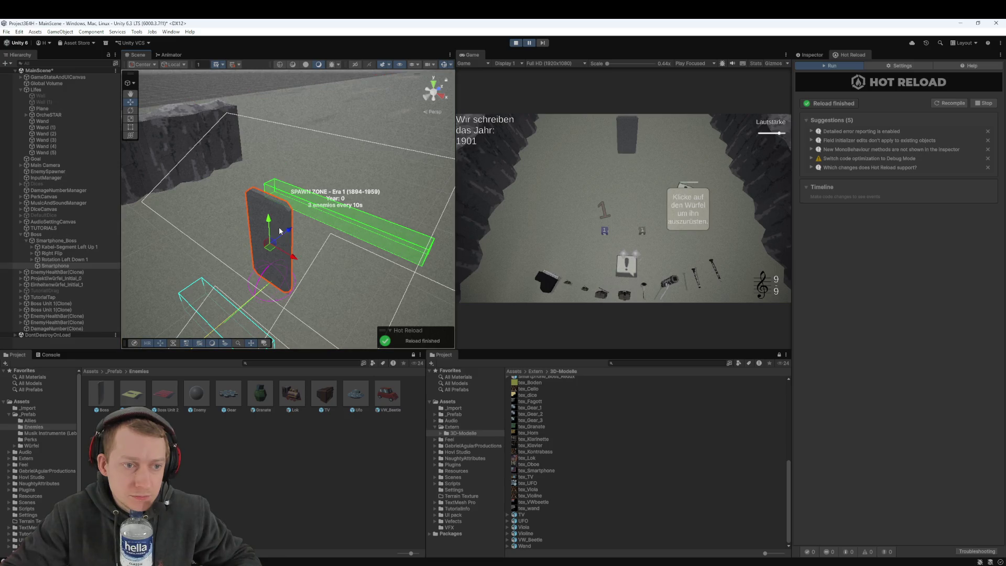
left_click(21, 233)
double_click(59, 286)
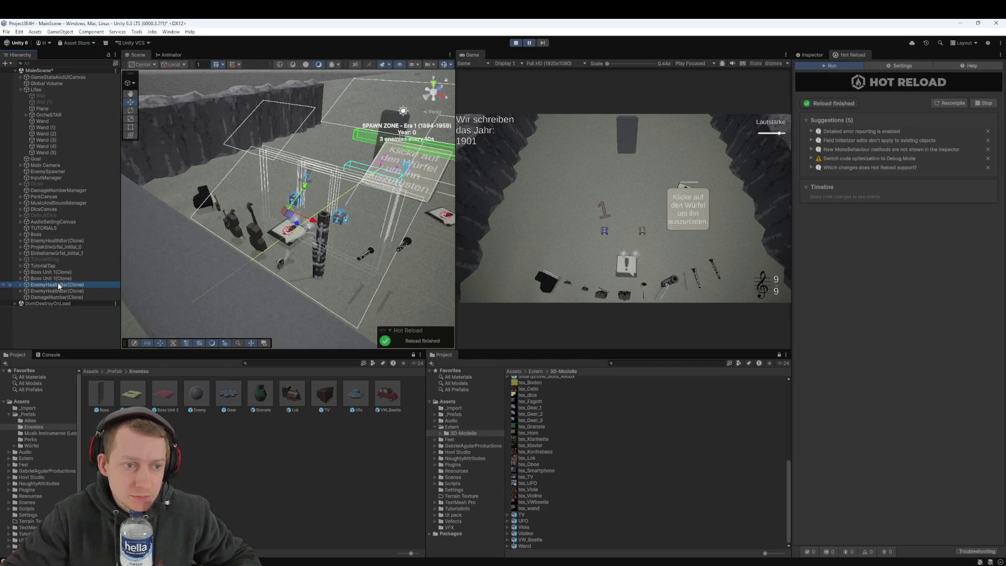
double_click(64, 290)
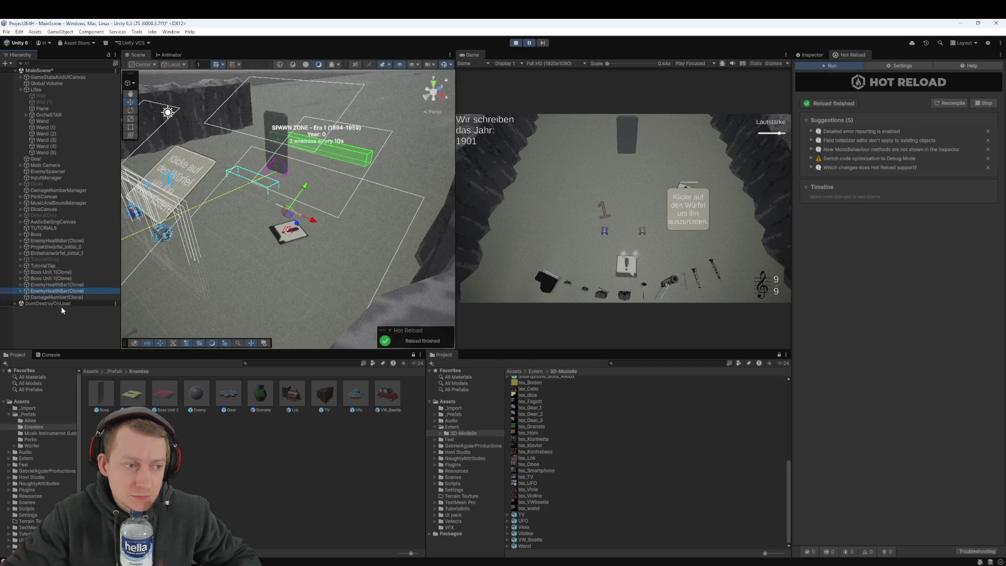
double_click(73, 241)
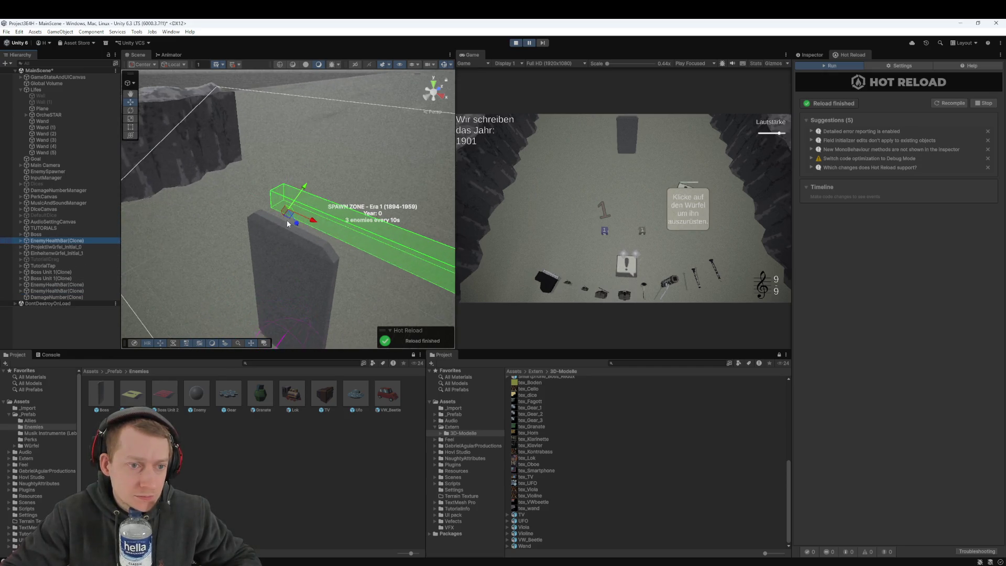
left_click(809, 54)
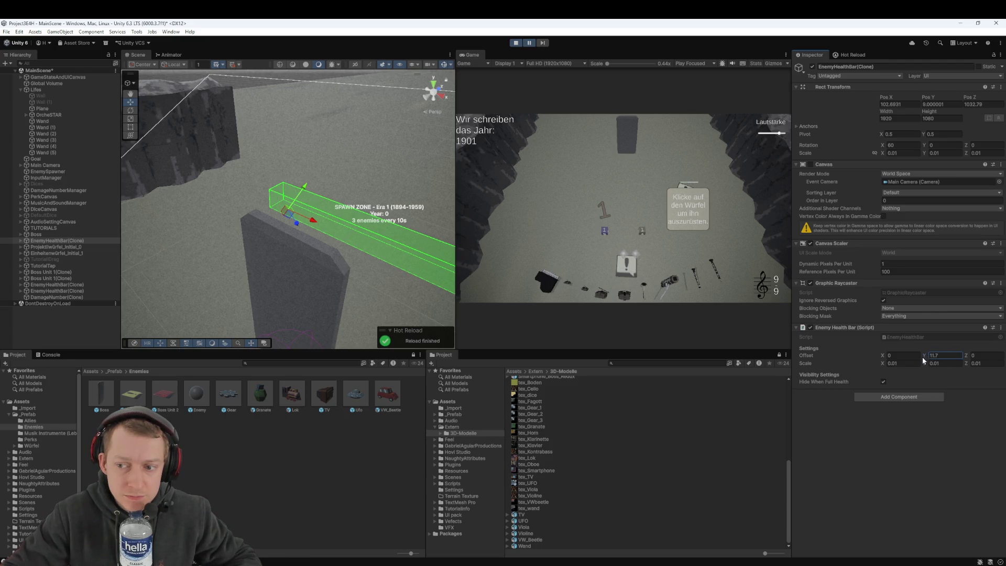
Tune the boss health bar's Offset Y, settling on 9.8
key("BackSpace")
type("65")
key("Return")
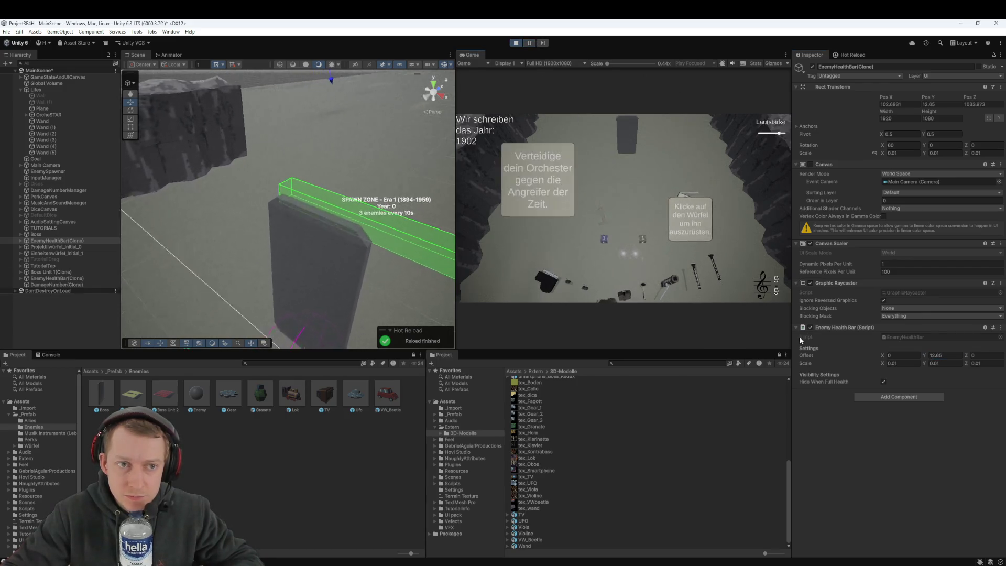
mouse_move(925, 355)
left_mouse_down()
mouse_move(899, 356)
mouse_move(910, 354)
left_mouse_up()
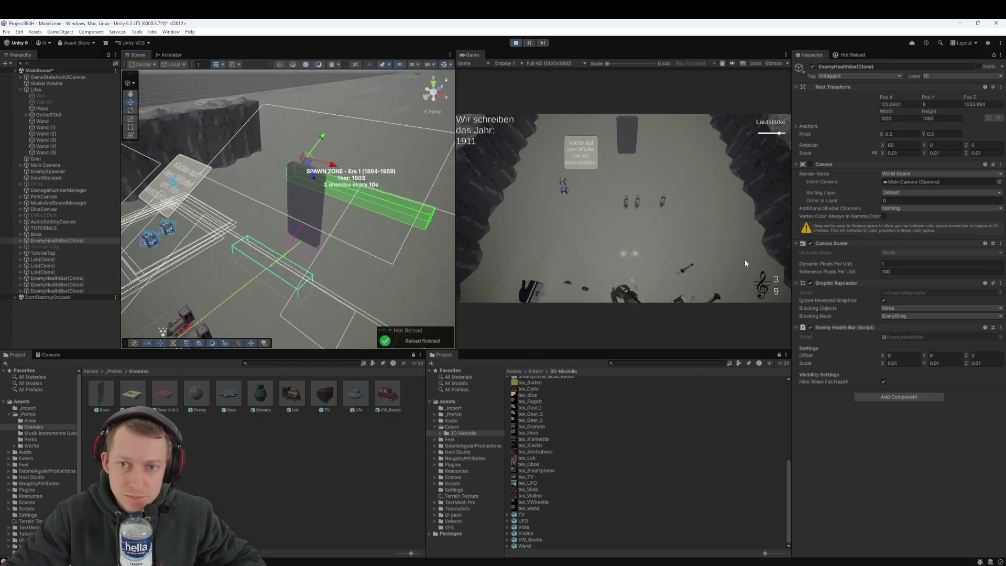
left_click(931, 356)
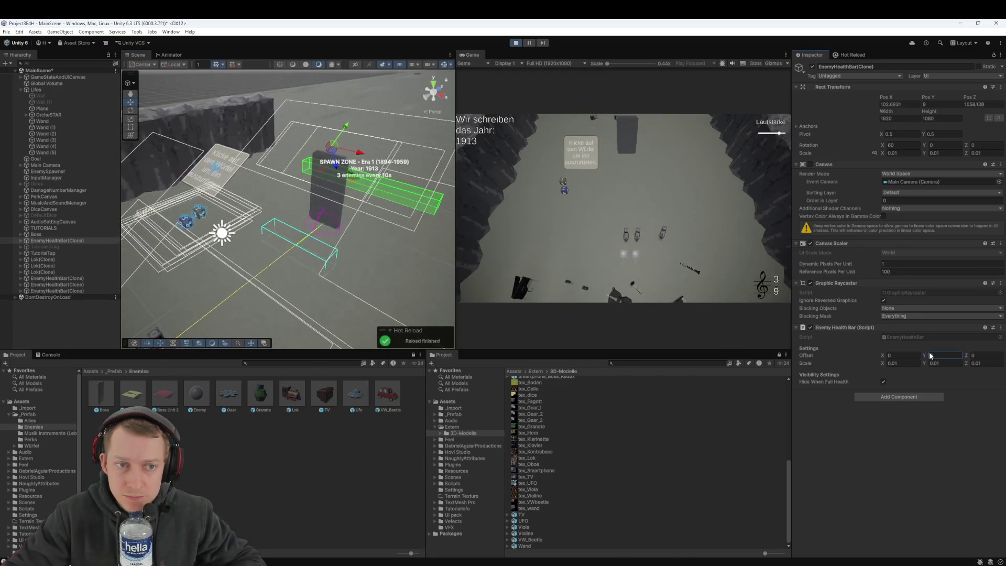
type("9.8")
Expand the health bar clone and select and frame its EnemyHealth slider
left_click(51, 242)
left_click(21, 241)
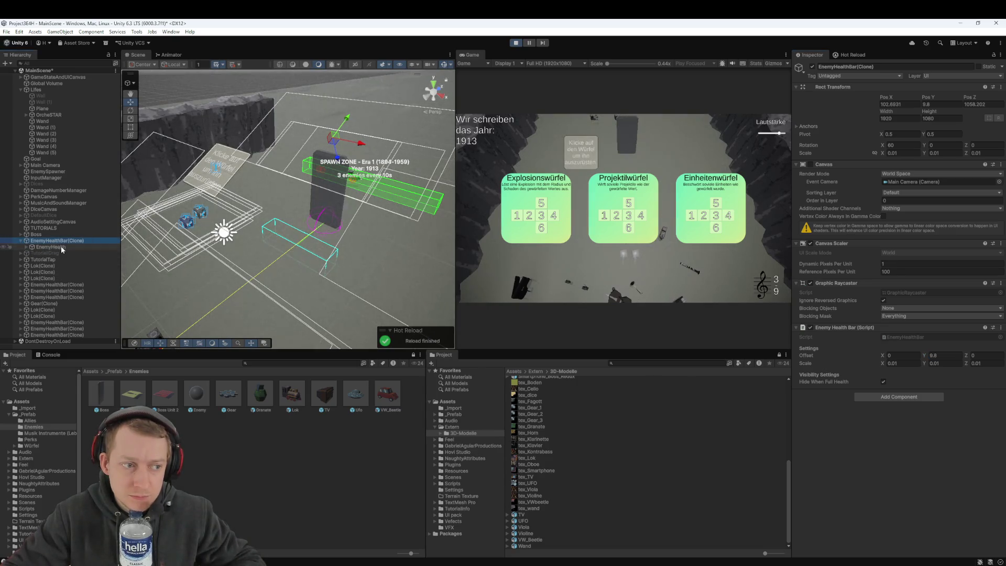
double_click(61, 246)
mouse_move(252, 182)
left_mouse_down()
mouse_move(304, 167)
mouse_move(507, 287)
left_mouse_up()
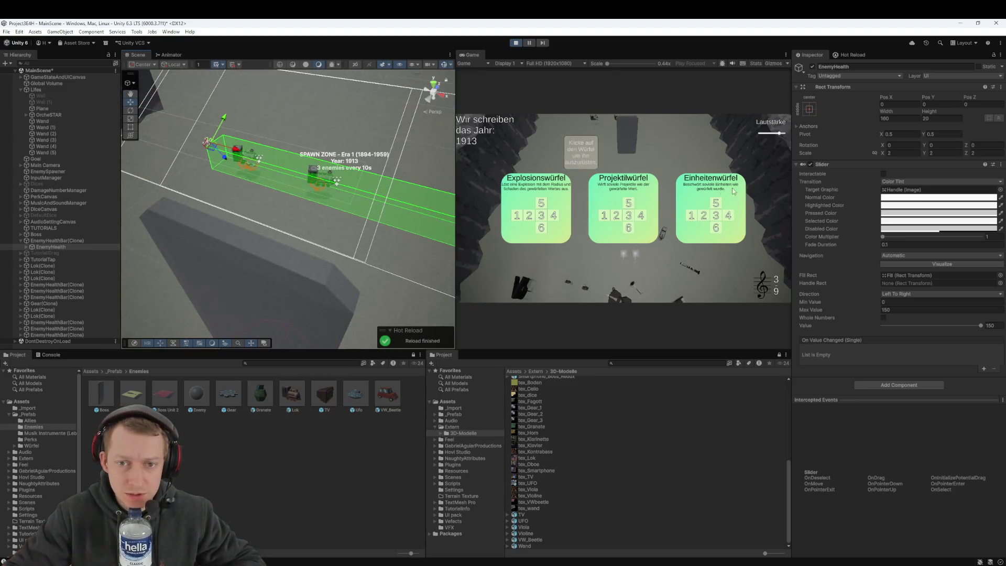
Frame the EnemyHealthBar(Clone) canvas and compare it with the Boss's settings
left_click(284, 272)
key("f")
left_click(55, 234)
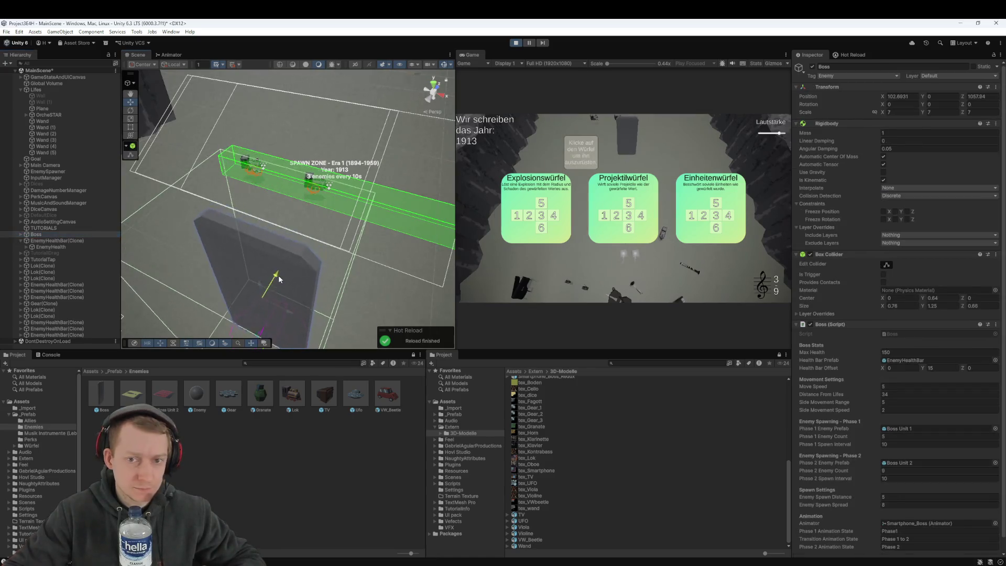
scroll(282, 274, "up", 3)
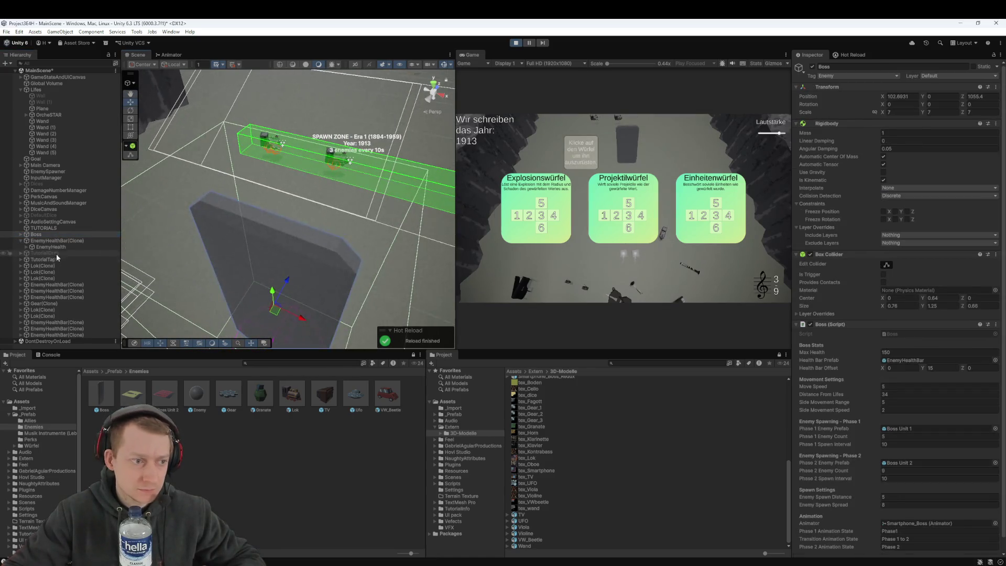
left_click(64, 241)
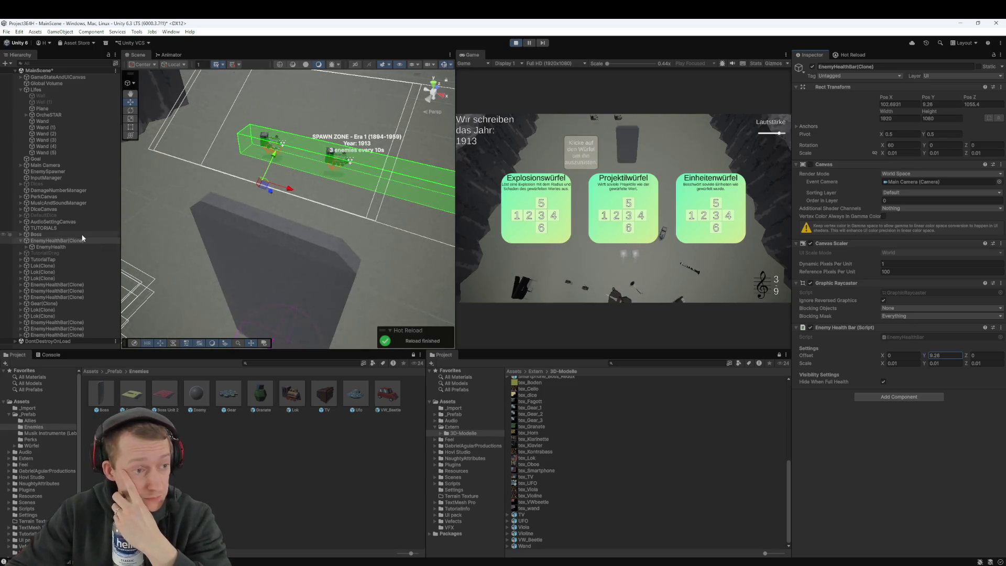
Set the running Boss's scale to 5, recheck the health bar clone, and pick the explosion die
left_click(292, 244)
left_click(894, 112)
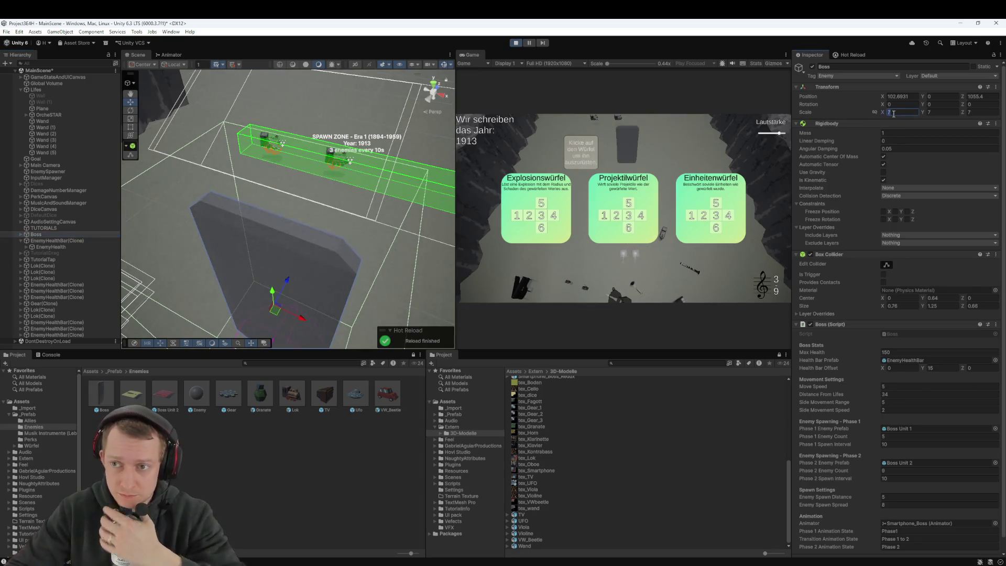
type("85")
key("Tab")
type("5")
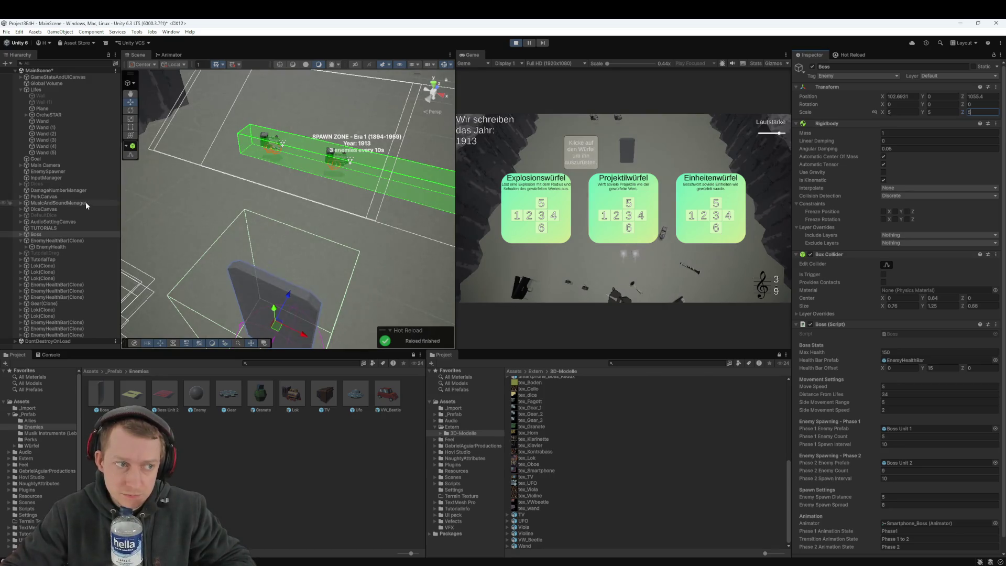
left_click(77, 241)
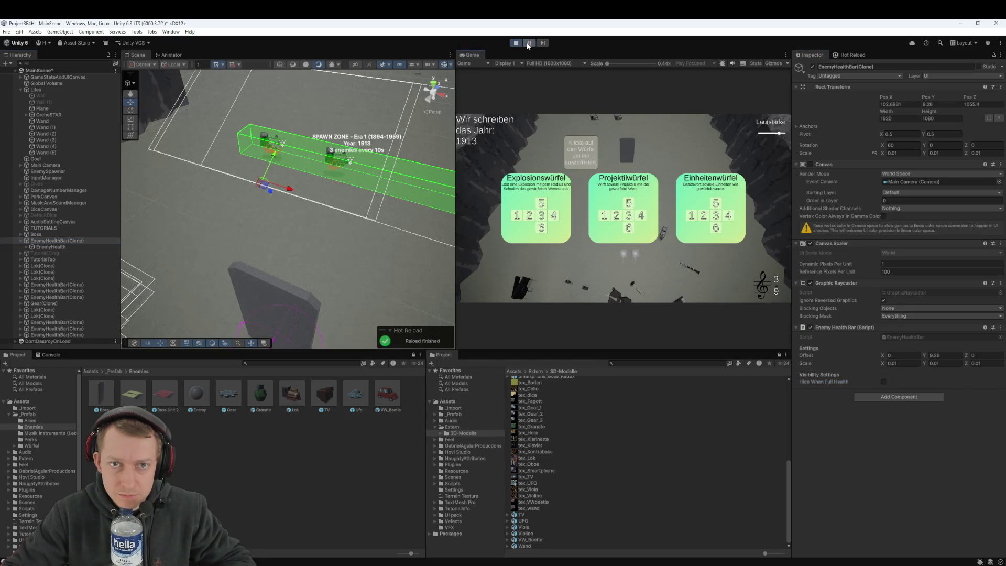
left_click(567, 219)
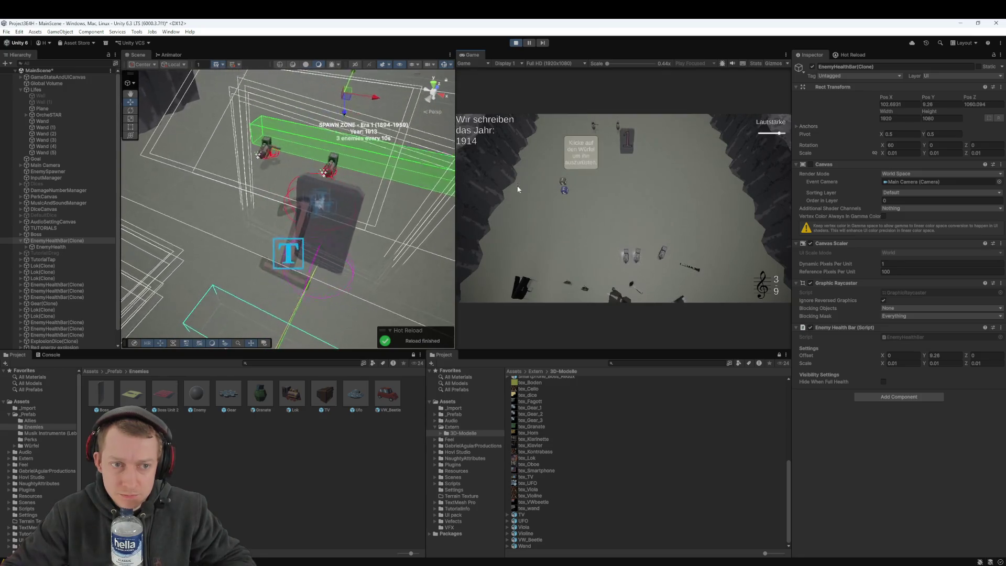
Stop the game and open the EnemyHealthBar prefab from the Boss prefab in Prefab Mode
left_click(516, 43)
double_click(101, 393)
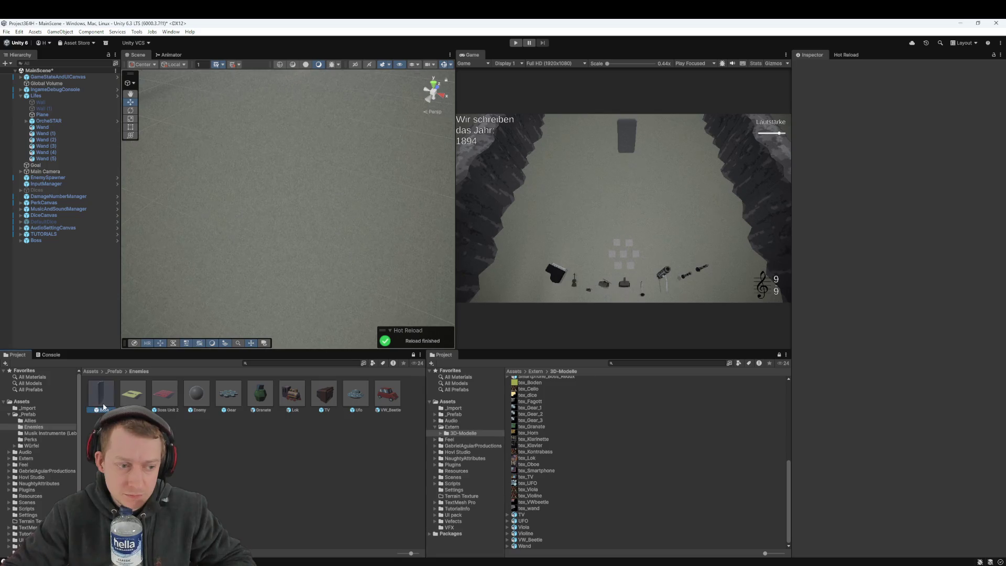
scroll(889, 323, "down", 1)
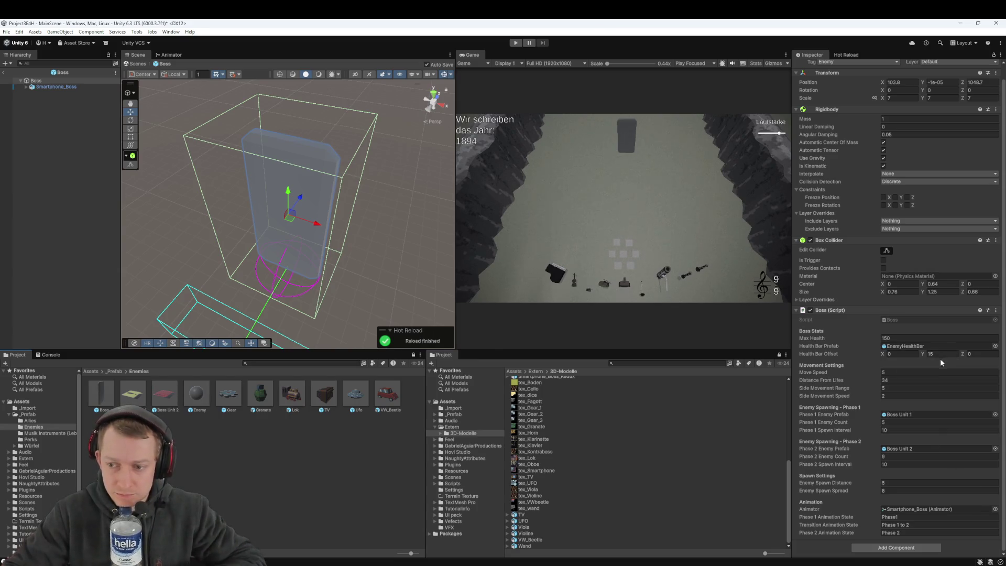
double_click(922, 346)
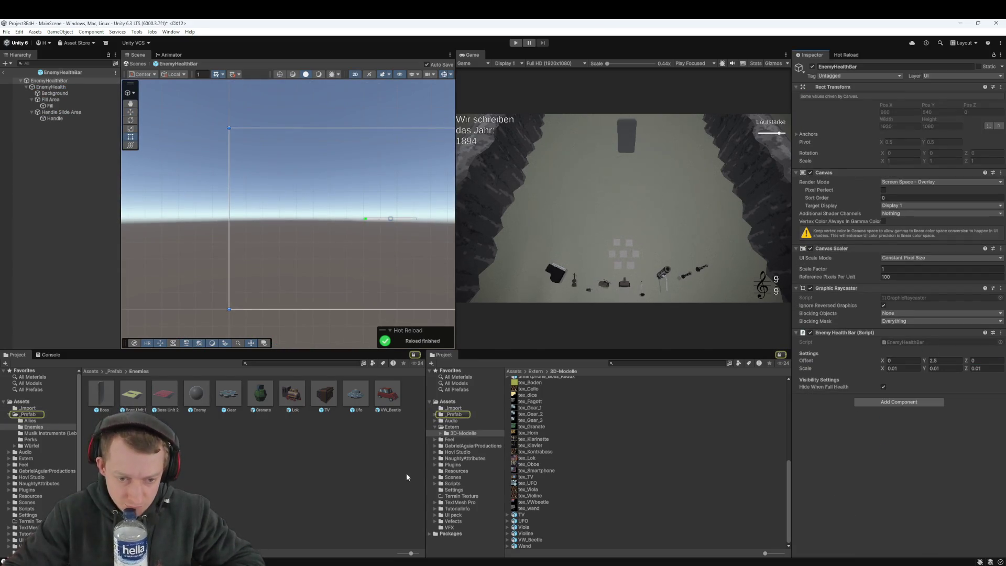
Pan the prefab view, show the _Prefab folder with nothing selected, and restart the game
left_click_drag(400, 199, 351, 210)
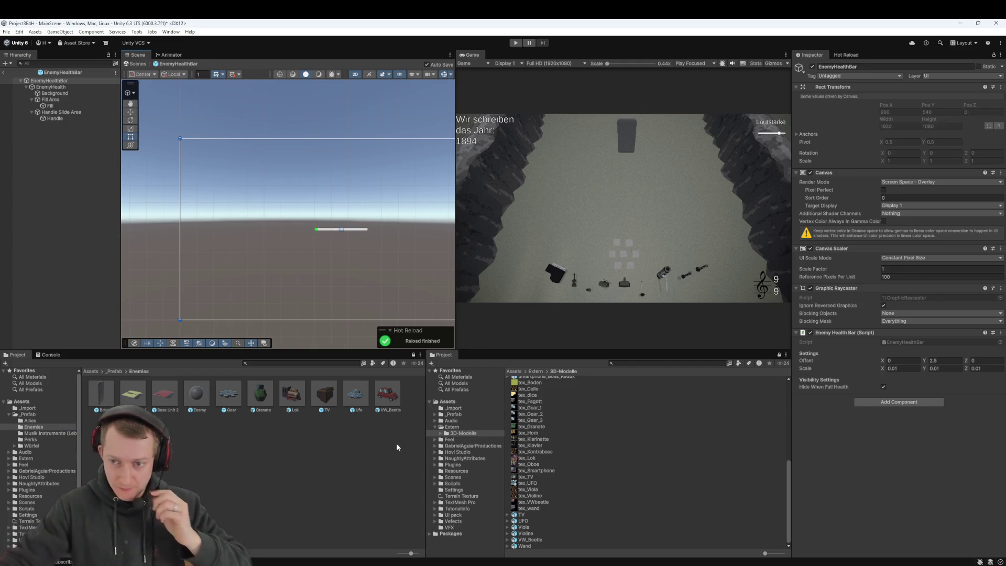
left_click(107, 402)
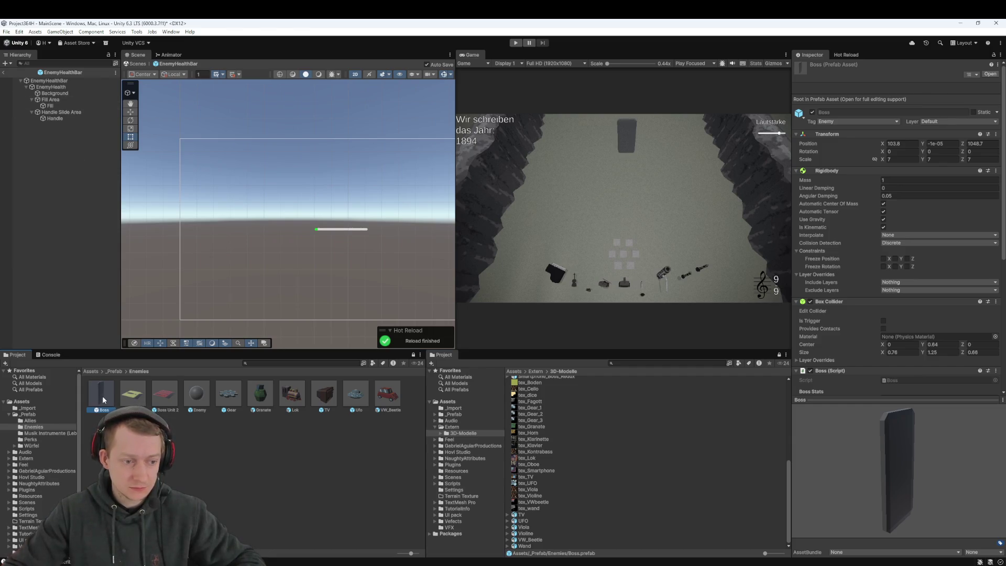
left_click(117, 372)
left_click(218, 511)
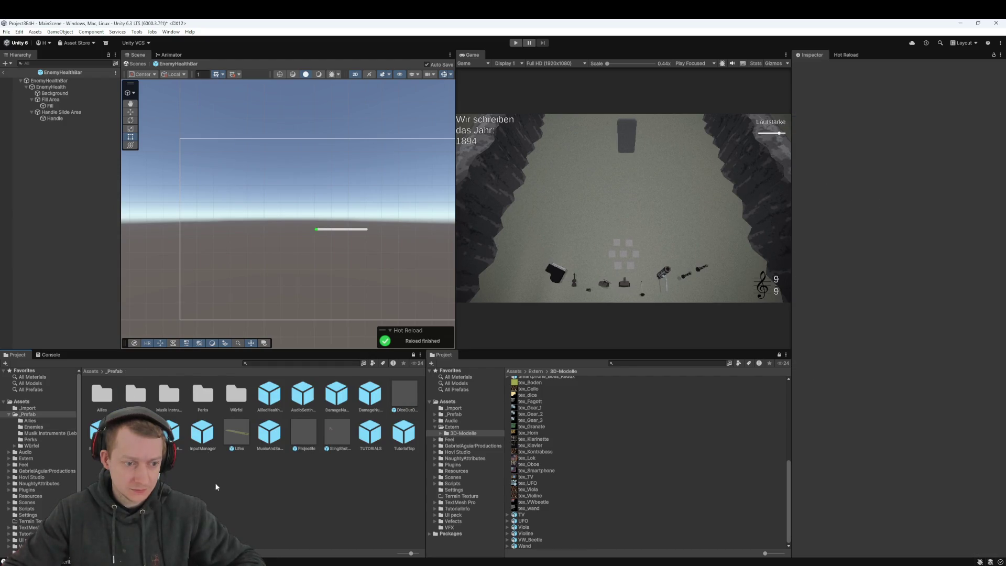
left_click(516, 43)
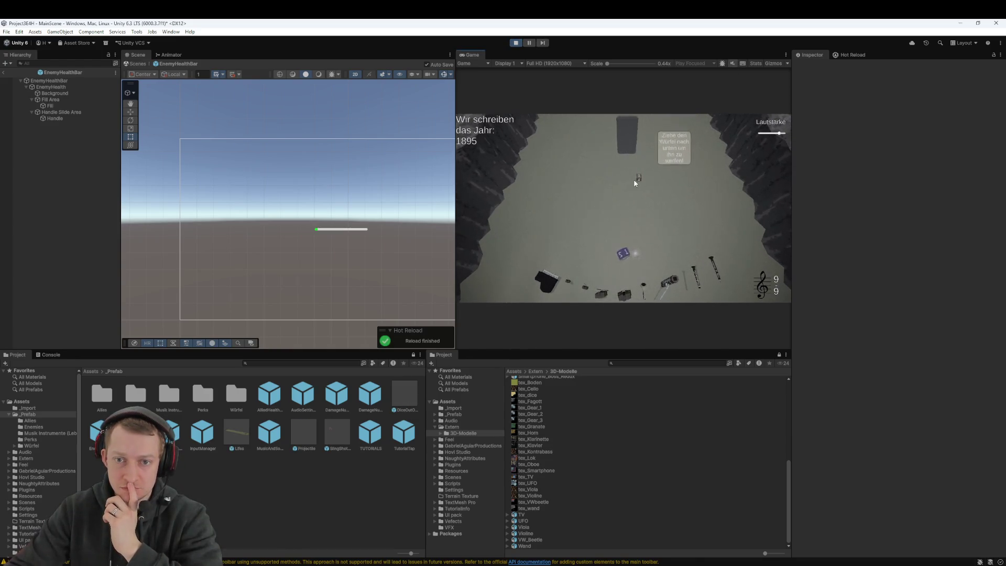
Throw the dice into play in the Game view, then pause the game
left_click_drag(627, 256, 624, 444)
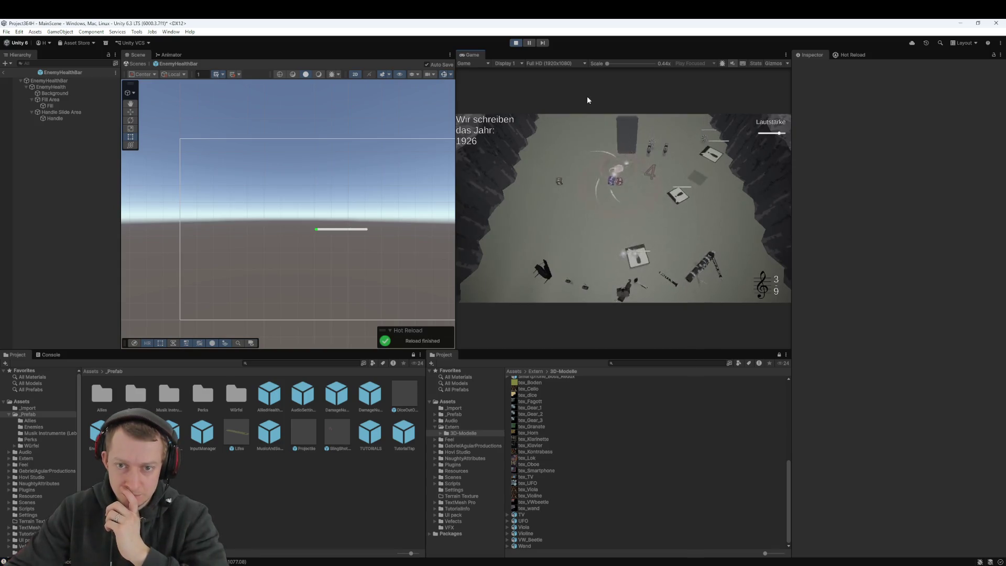
left_click(530, 43)
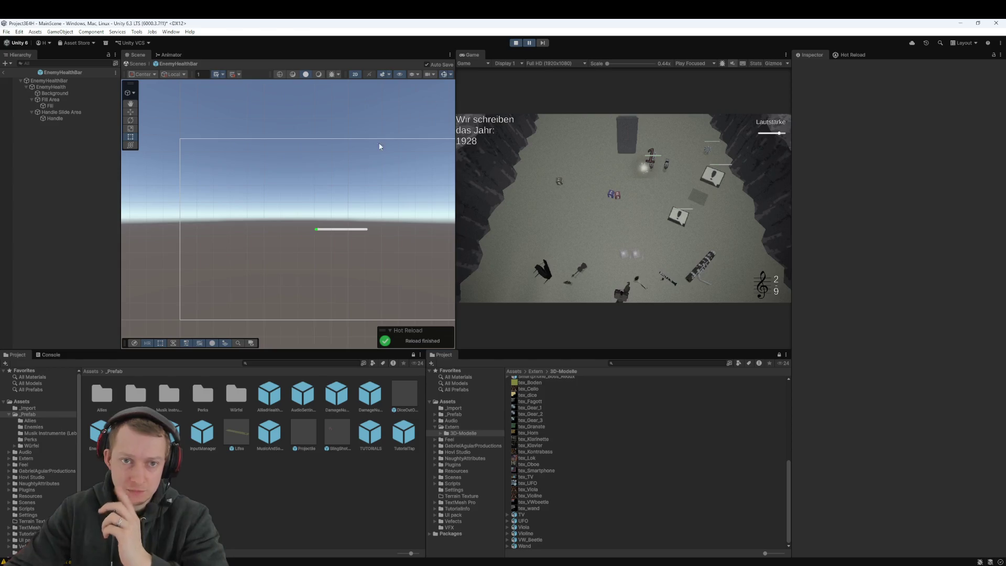
Return to the scene and review the Boss's health bar offset of 15 and side movement speed
left_click(8, 76)
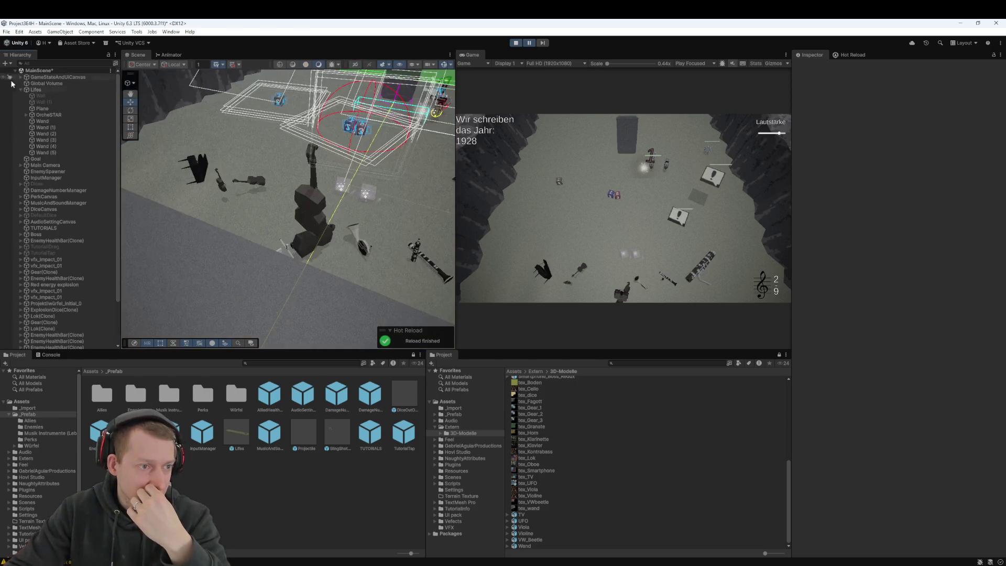
scroll(91, 191, "down", 3)
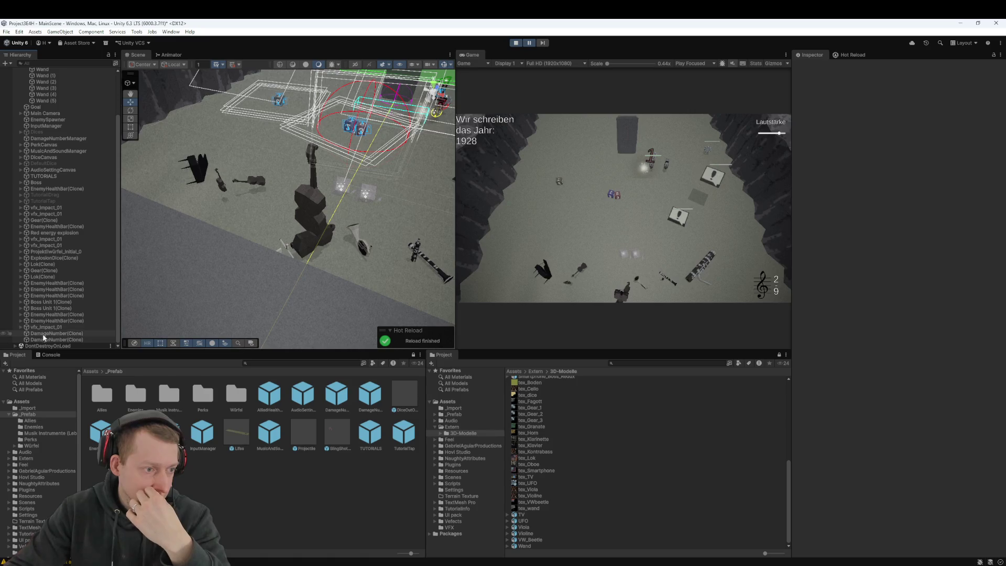
left_click(36, 183)
key("shift+Tab")
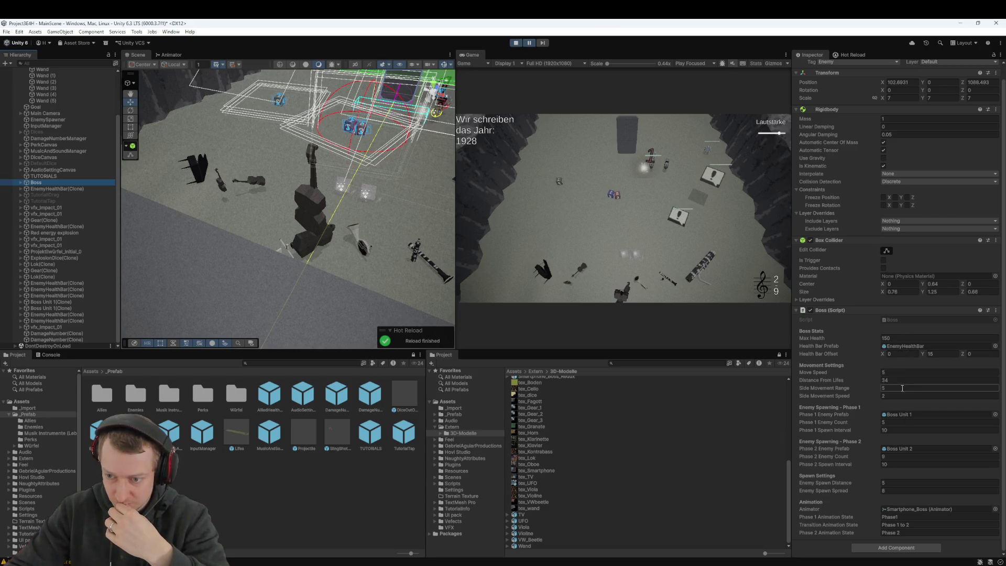
left_click(891, 397)
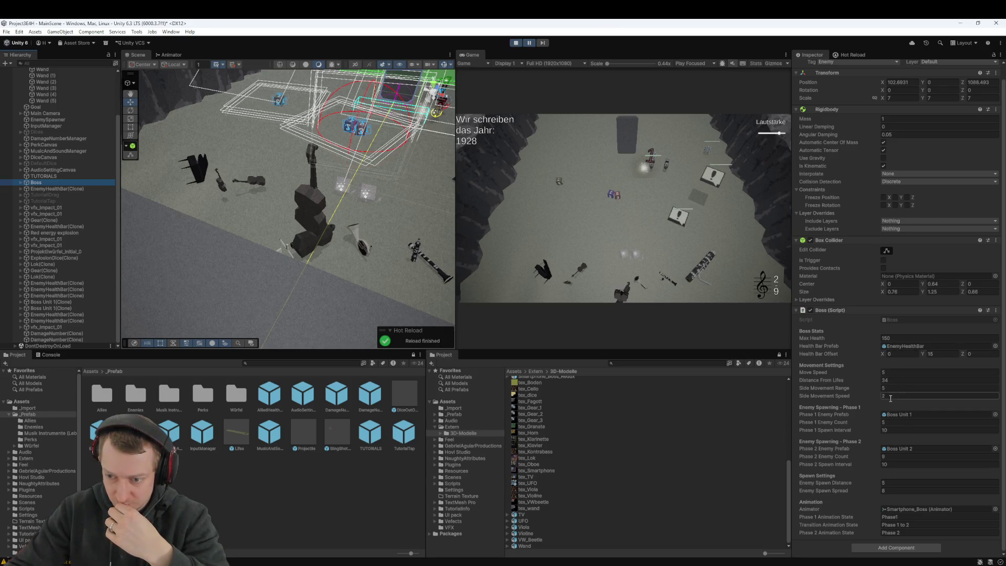
Frame the boss health bar clone, inspect its EnemyHealth slider, then reselect the Boss
double_click(45, 188)
scroll(326, 196, "up", 5)
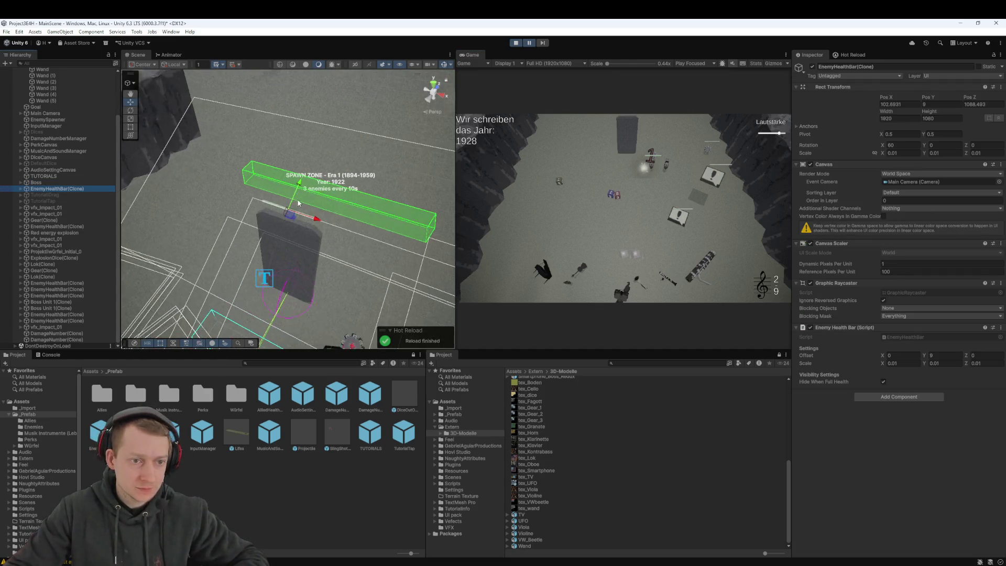
scroll(307, 231, "up", 2)
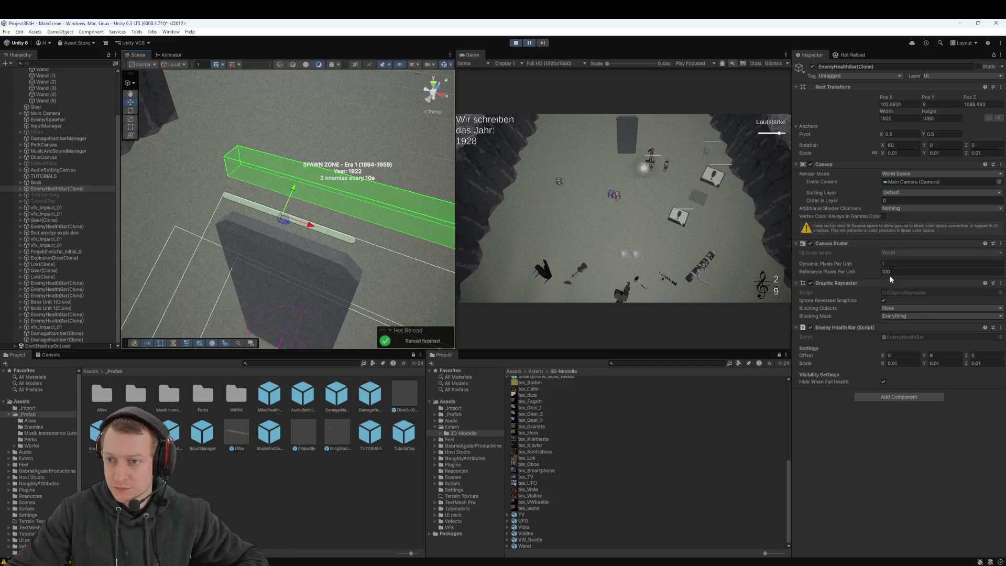
left_click(21, 188)
left_click(50, 196)
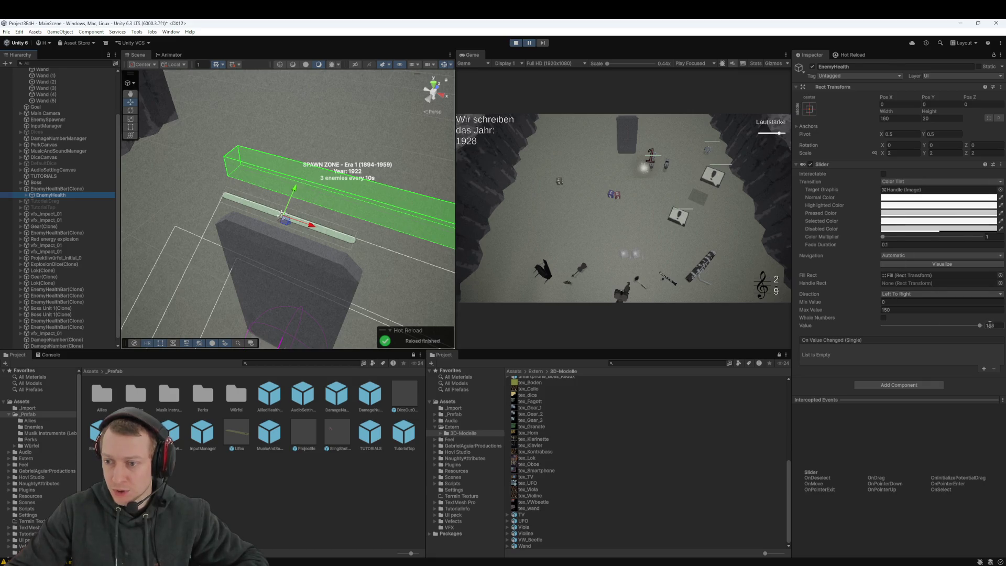
left_click_drag(303, 199, 279, 215)
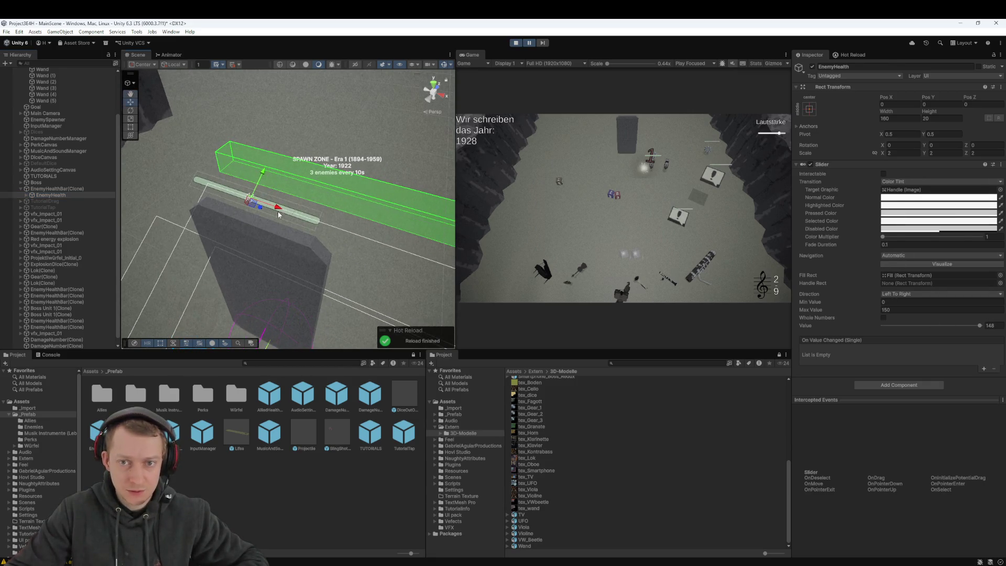
left_click(52, 182)
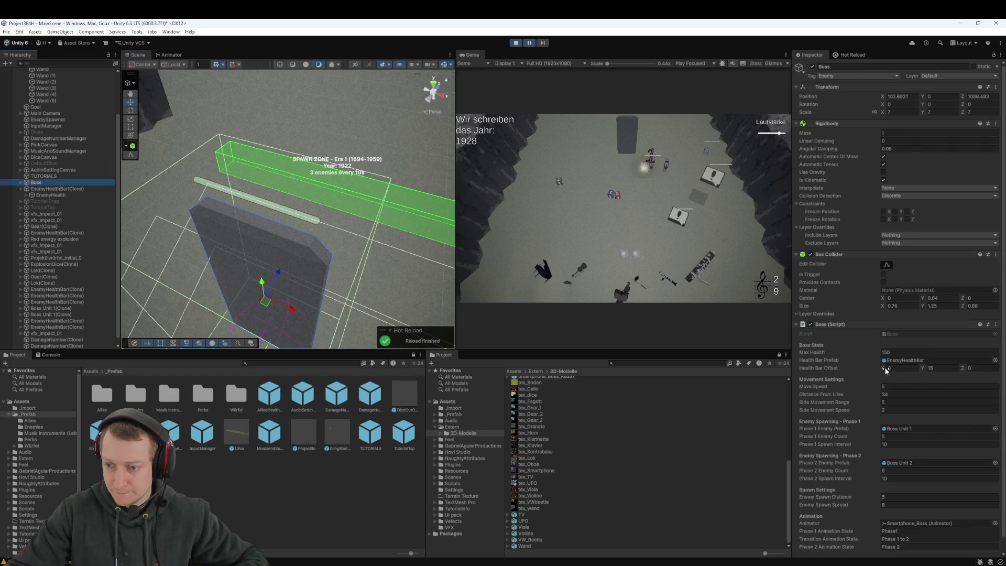
Set the Boss's Distance From Lifes to 30, then change it to 34
left_click(891, 398)
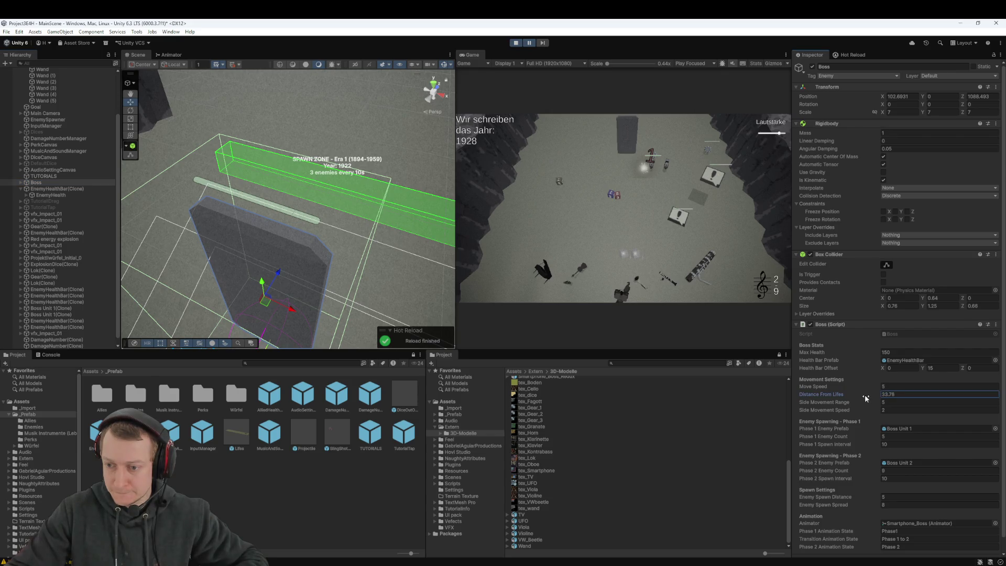
type("30")
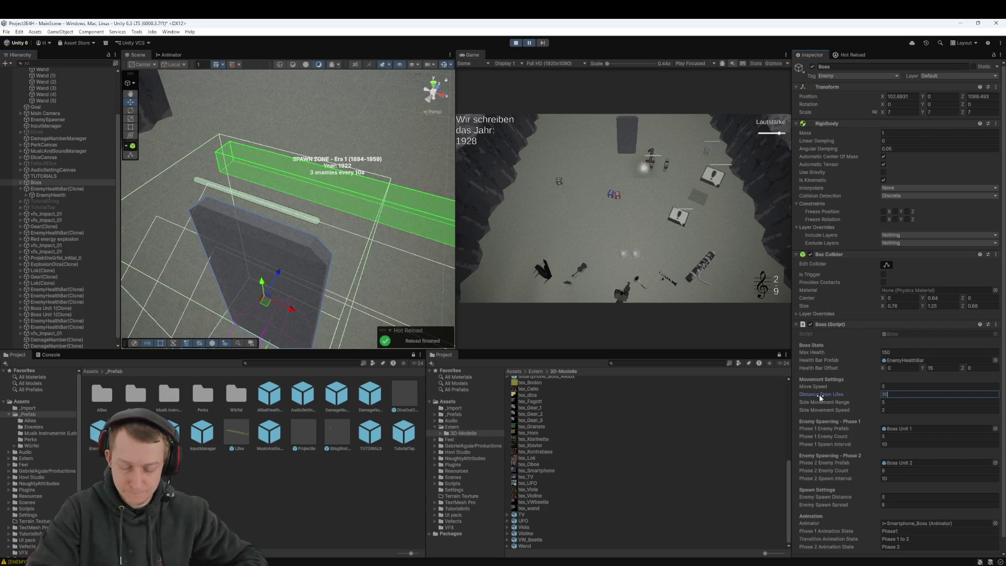
key("Return")
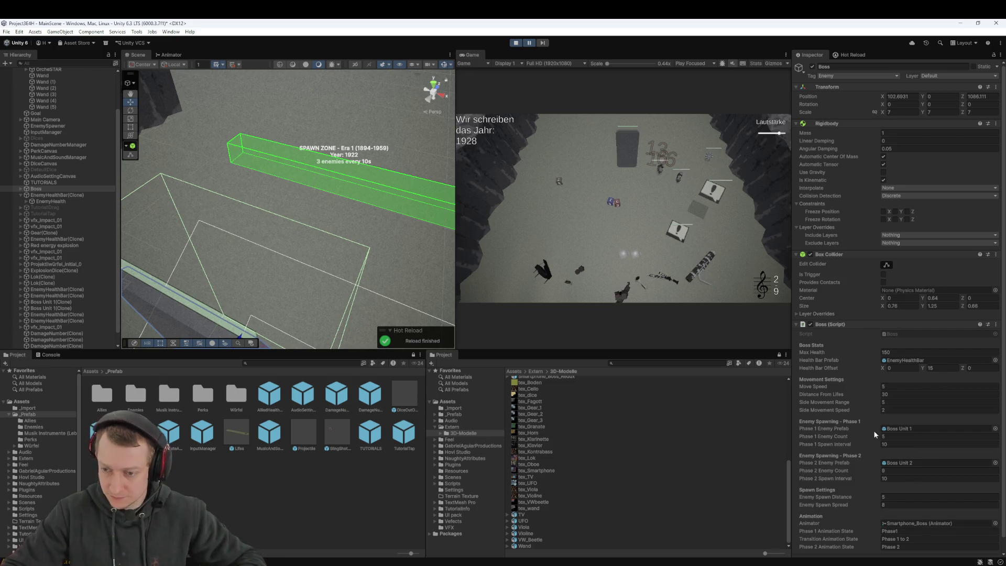
type("34")
key("Return")
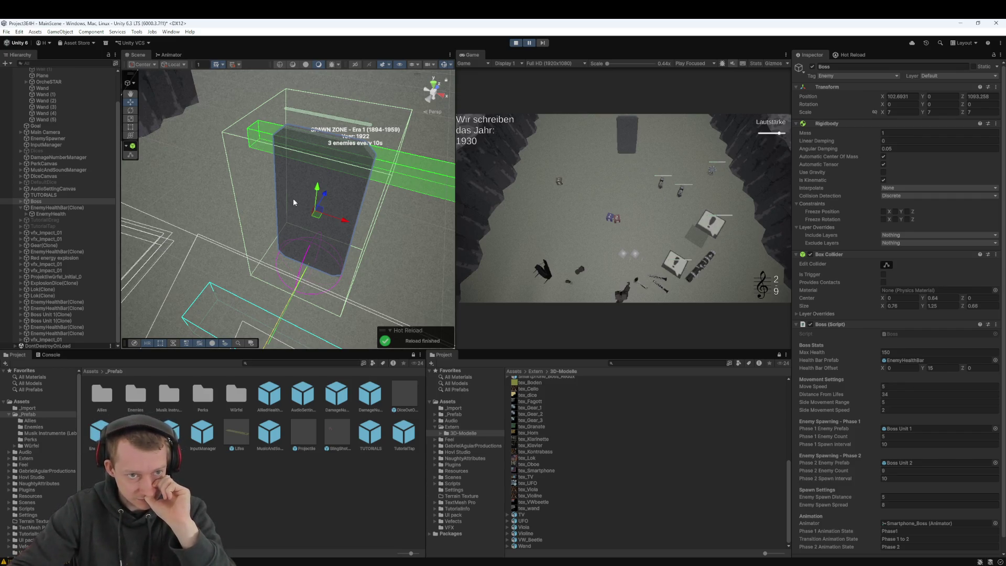
Shift the health bar's X offset to -3.2 and Z offset to about -2.6, then stop the game
left_click_drag(367, 129, 207, 229)
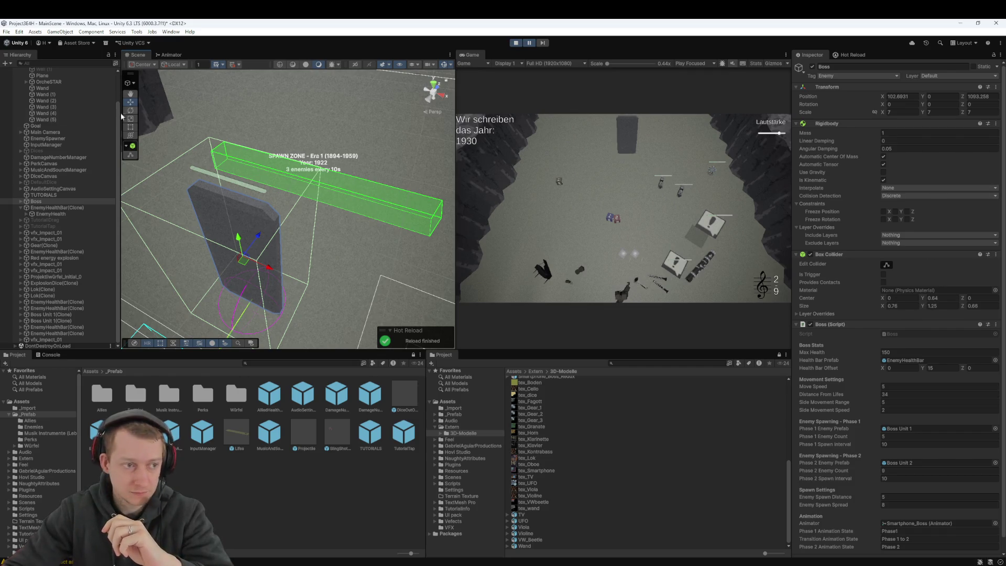
left_click(52, 208)
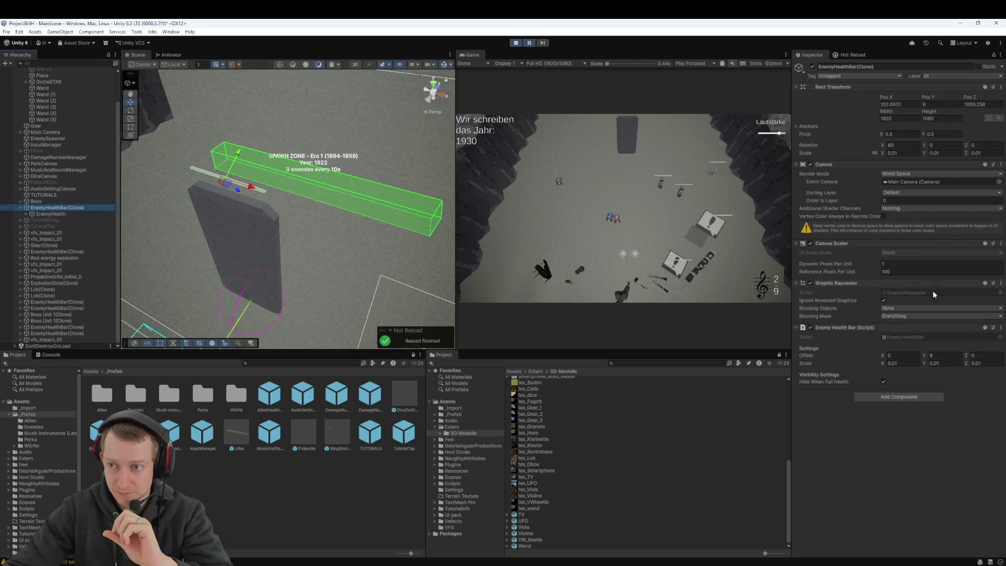
left_click_drag(883, 358, 875, 361)
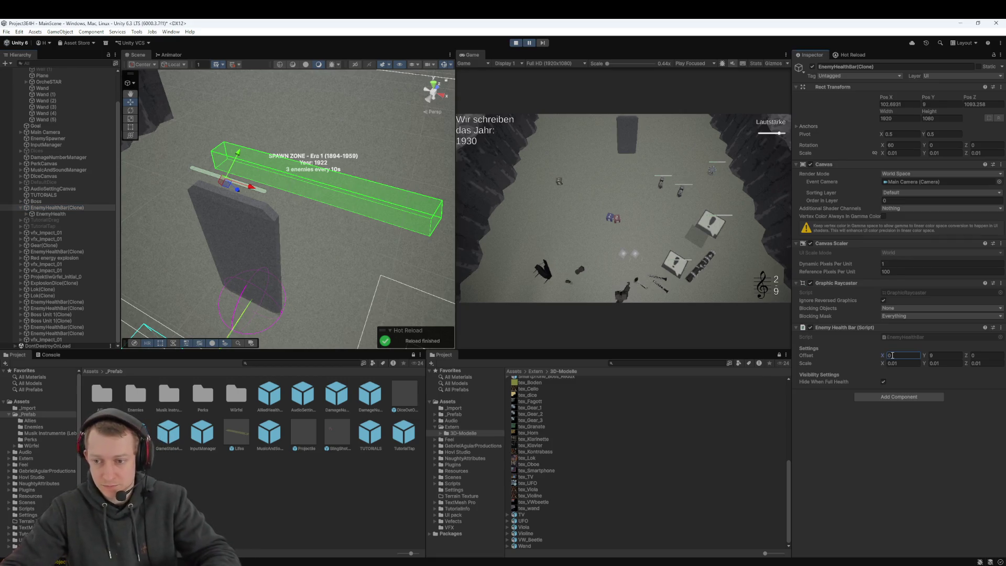
key("Return")
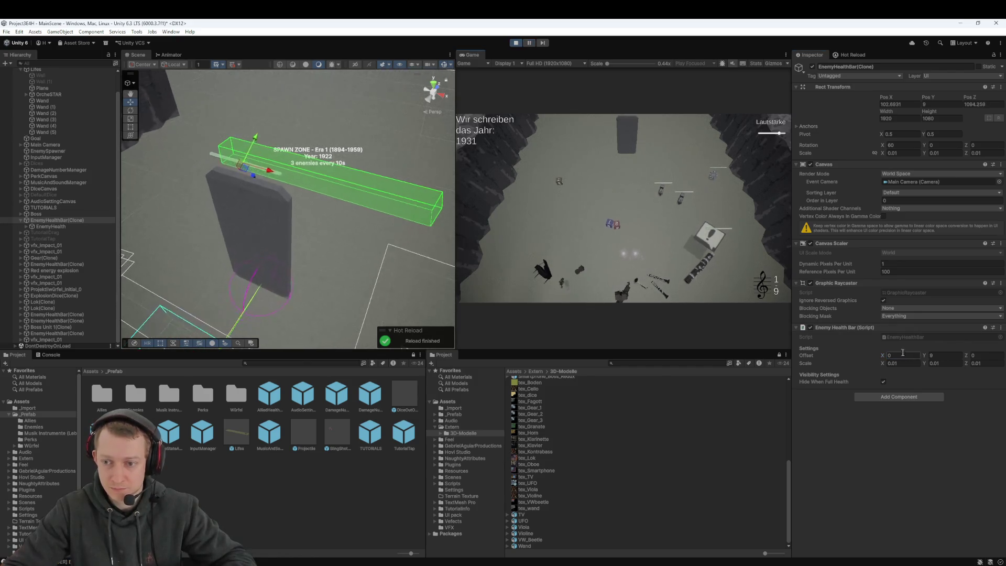
mouse_move(967, 356)
left_mouse_down()
mouse_move(919, 366)
mouse_move(935, 363)
left_mouse_up()
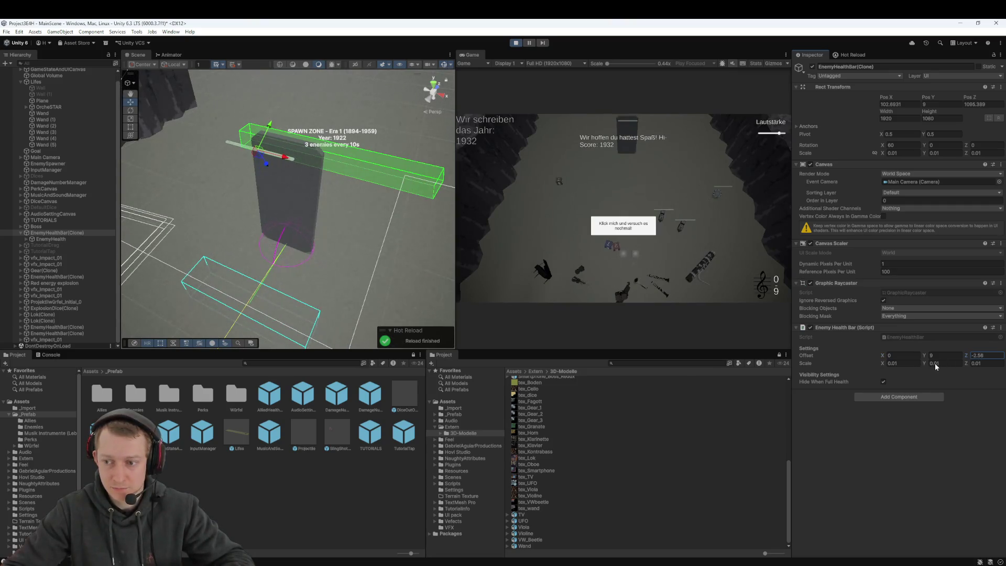
left_click(517, 44)
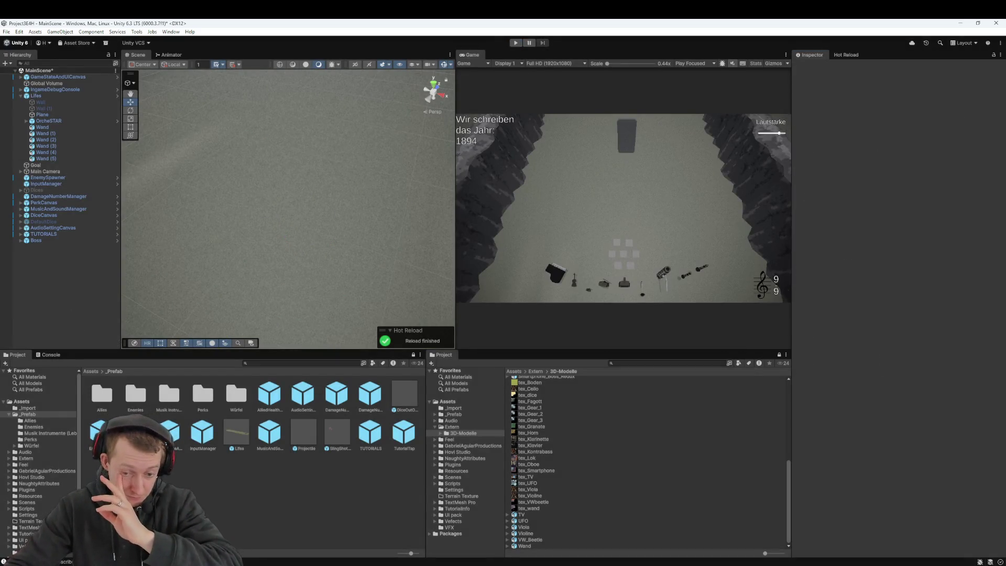
In Rider, change the Boss.cs health bar offset's Z value to -2.5, then return to Unity
key("alt+Tab")
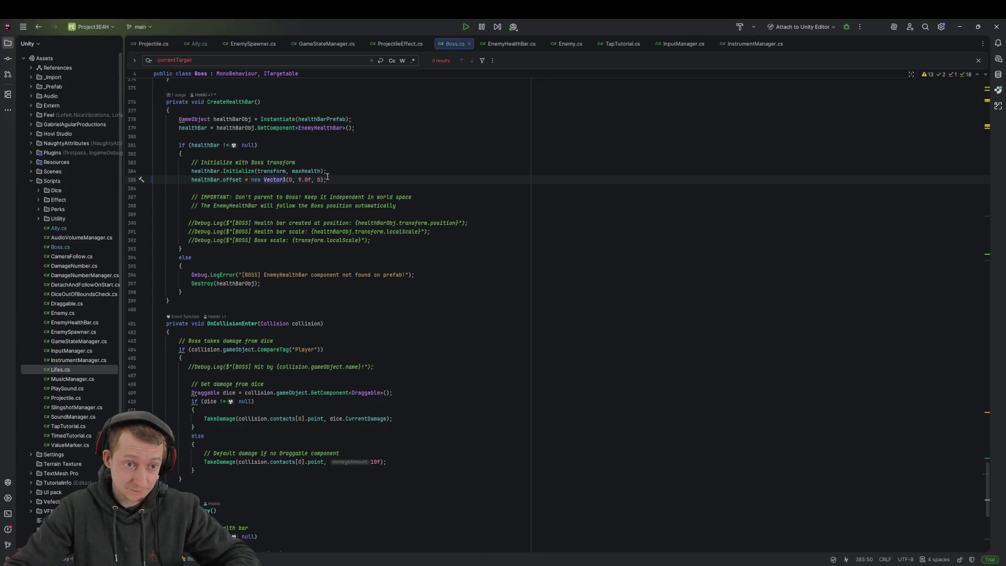
type("-2.5f")
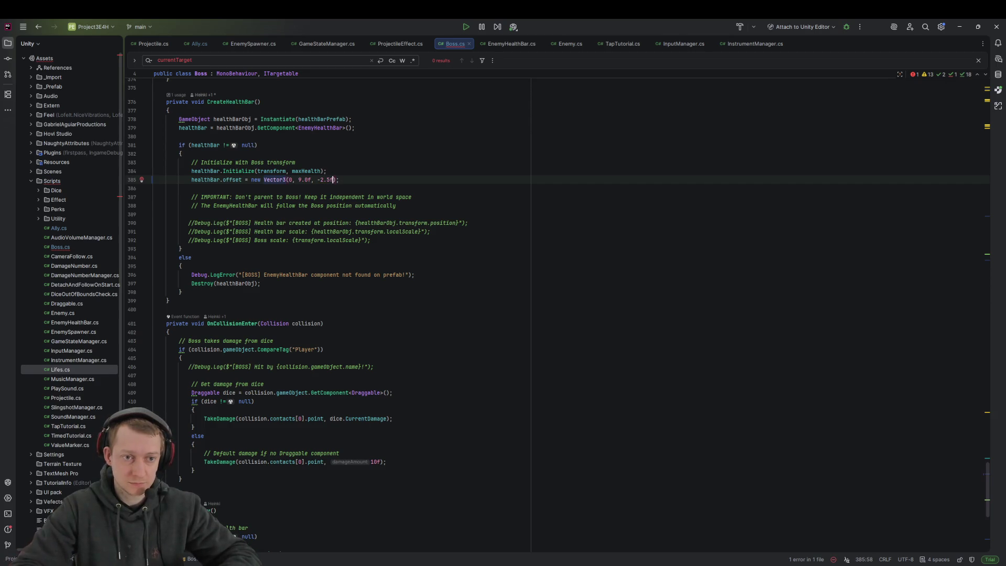
left_click(370, 171)
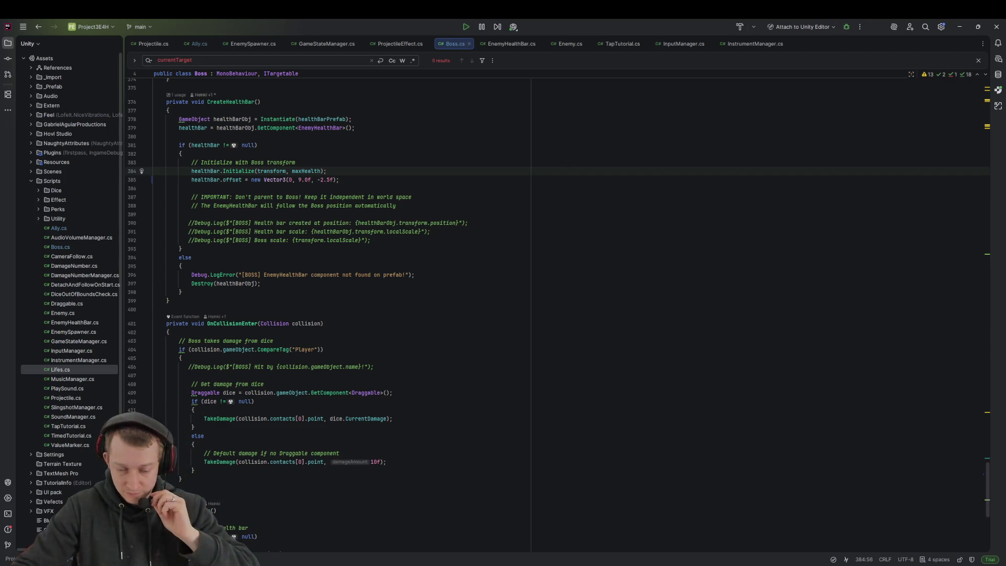
left_click(713, 529)
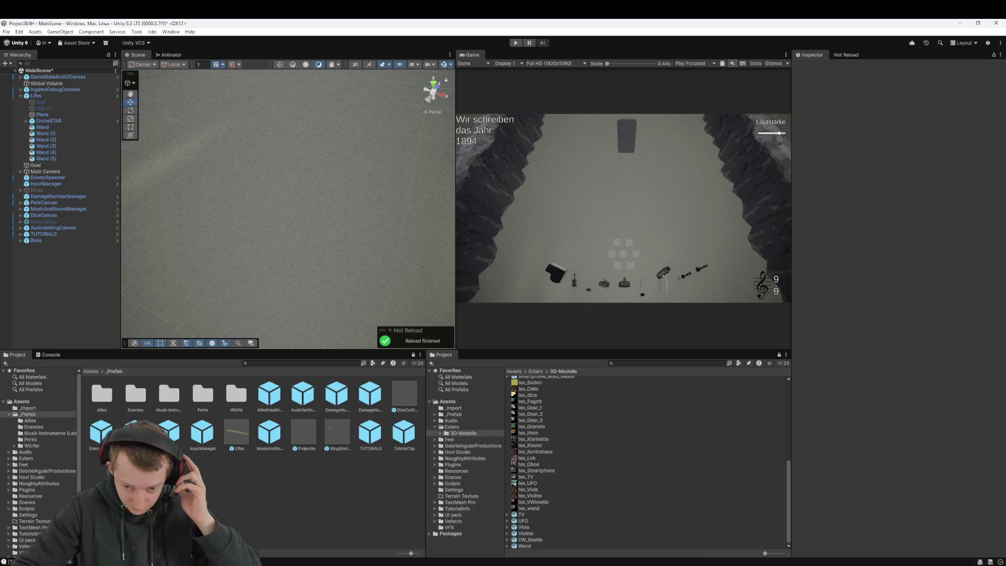
Start the game, click the die at the tutorial prompt, and throw it toward the boss
left_click(513, 46)
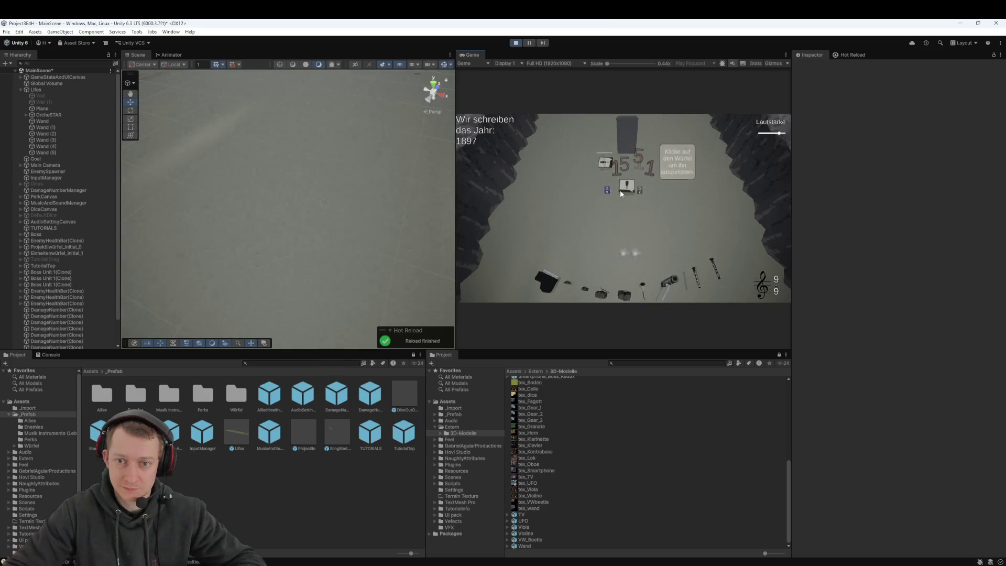
left_click(641, 194)
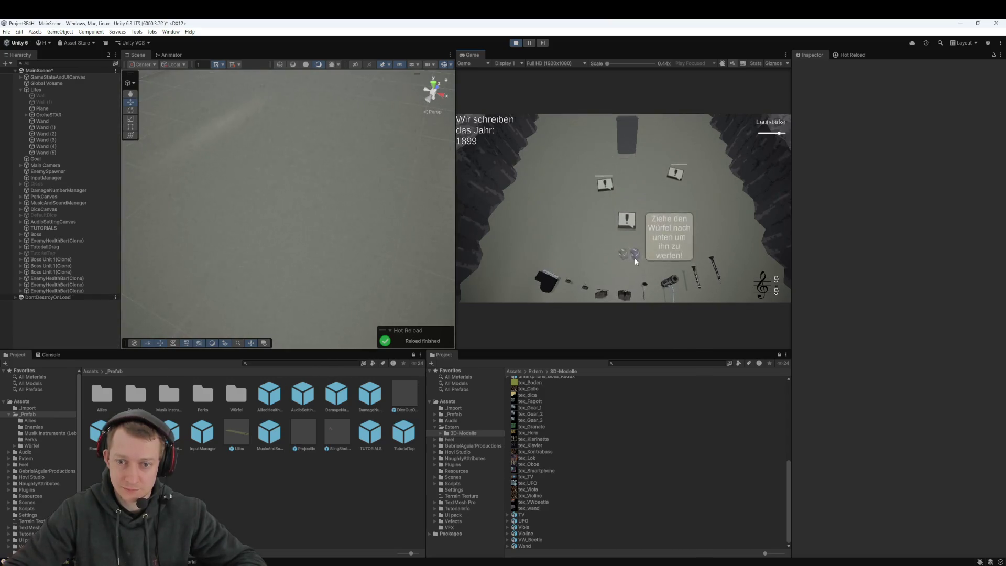
left_click_drag(637, 259, 649, 449)
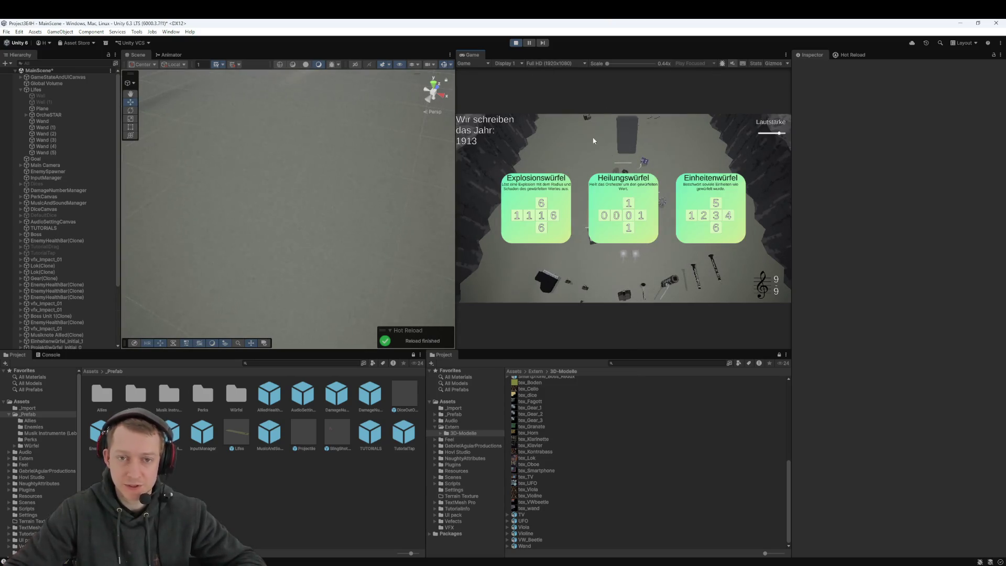
Frame the Boss and its health bar clone in the Scene view
scroll(76, 215, "down", 3)
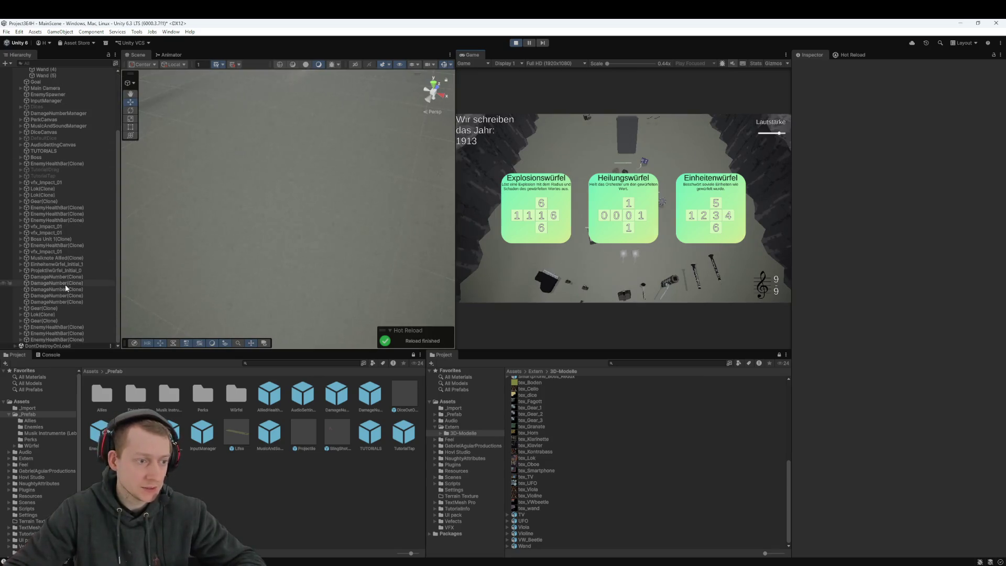
scroll(71, 256, "up", 3)
left_click(49, 234)
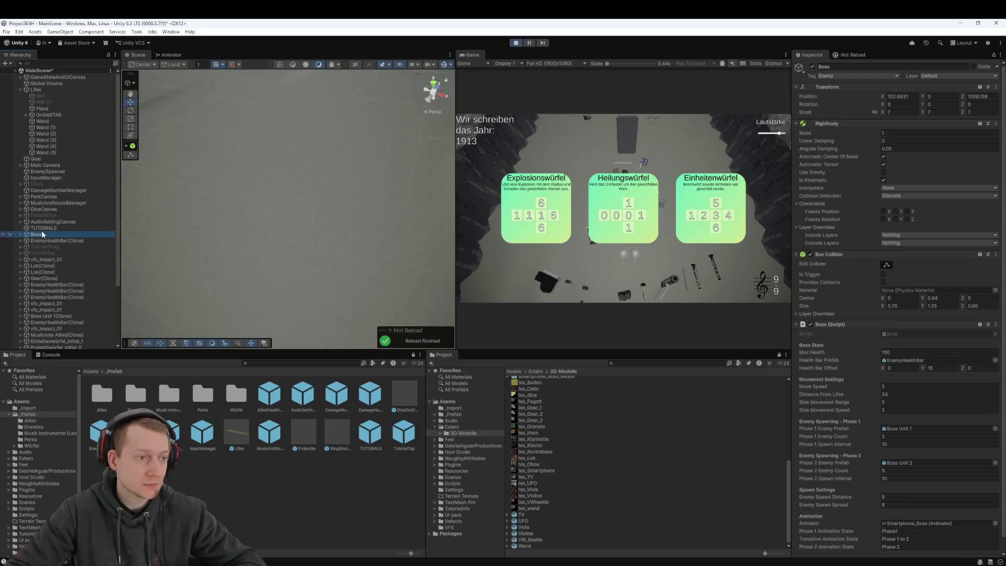
double_click(42, 234)
left_click_drag(123, 230, 287, 254)
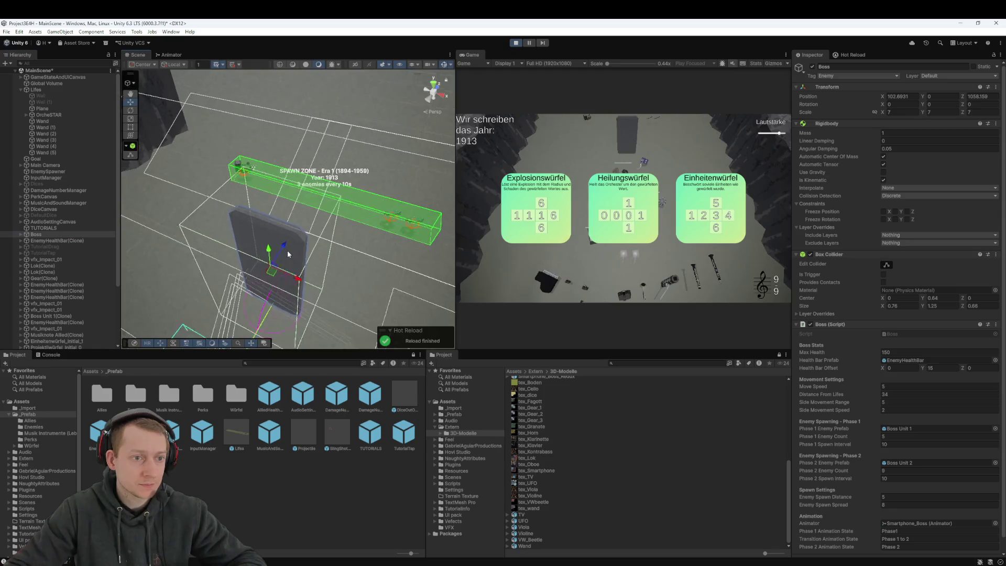
double_click(78, 241)
scroll(309, 216, "up", 5)
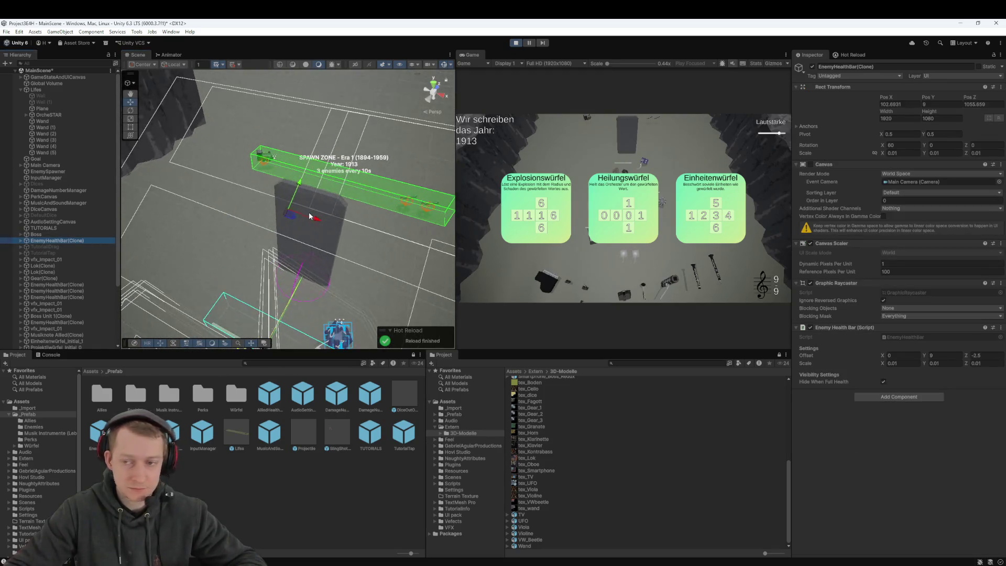
left_click_drag(318, 217, 303, 220)
Turn off Hide When Full Health, choose one of the three dice, and stop the game
left_click(884, 382)
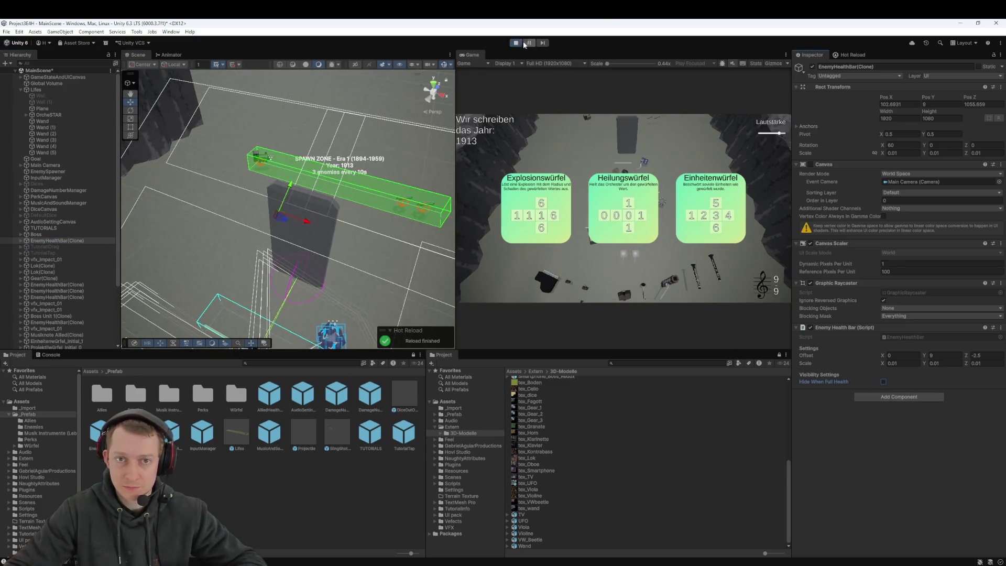
left_click(703, 213)
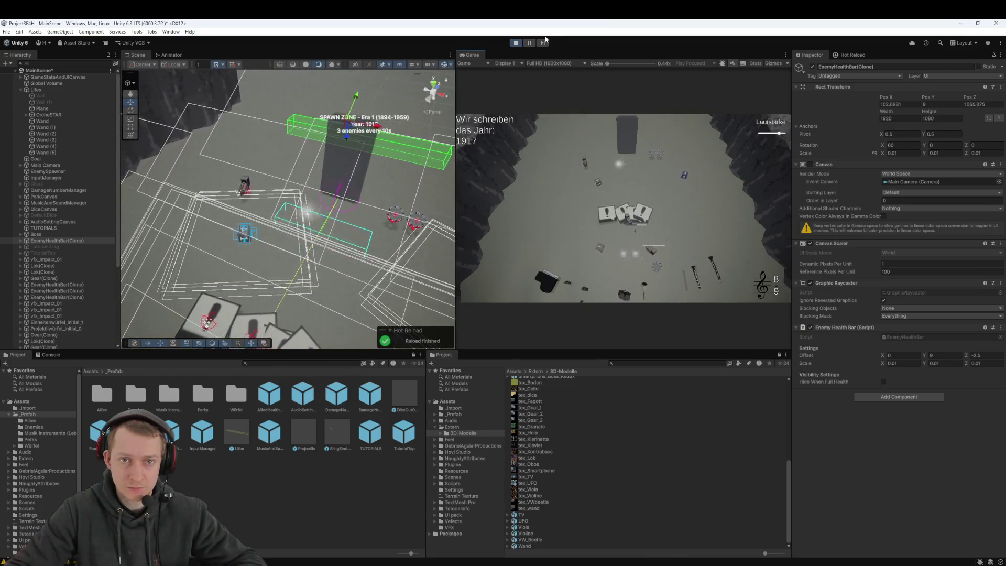
left_click(516, 43)
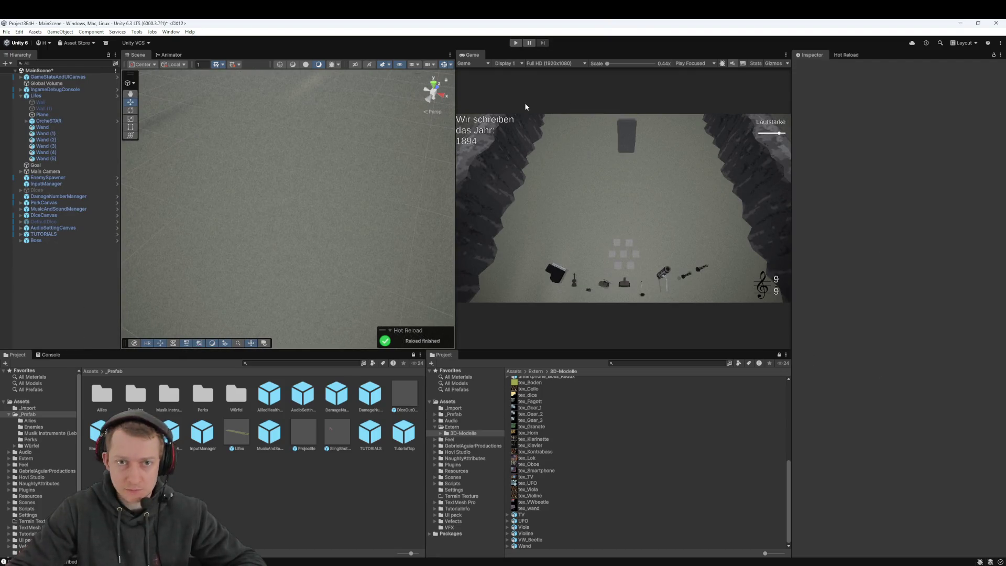
left_click(516, 43)
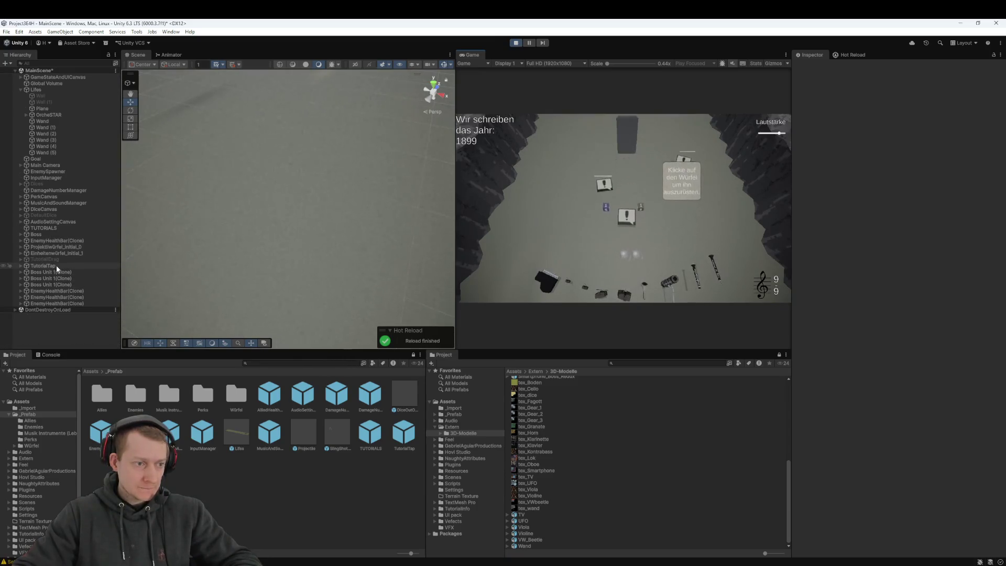
left_click(55, 233)
double_click(55, 235)
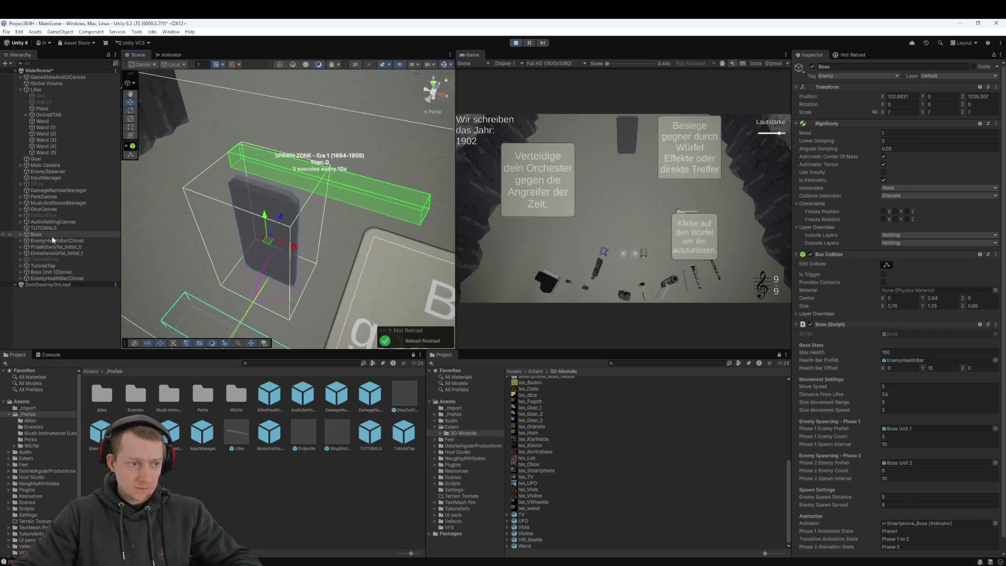
double_click(52, 240)
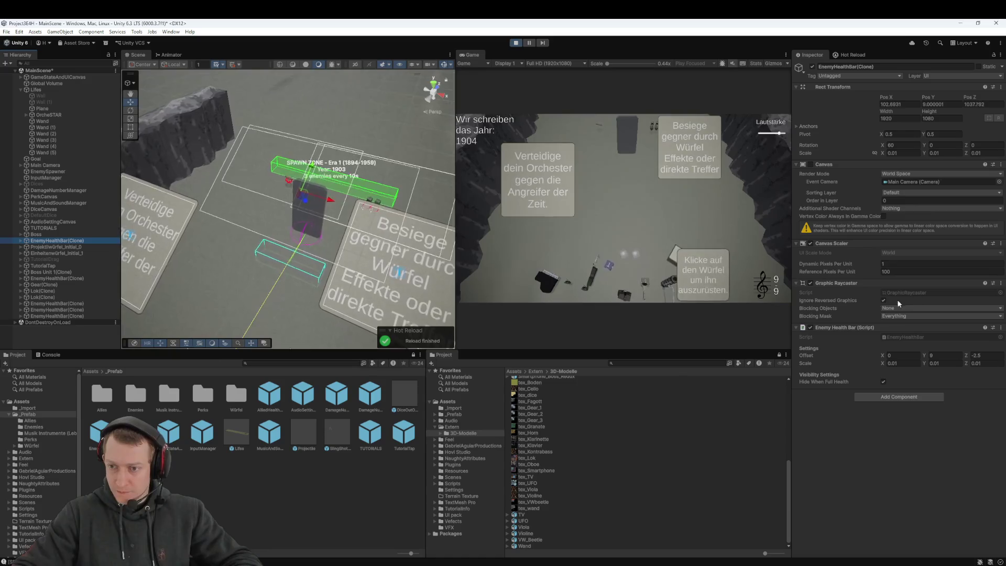
left_click(21, 241)
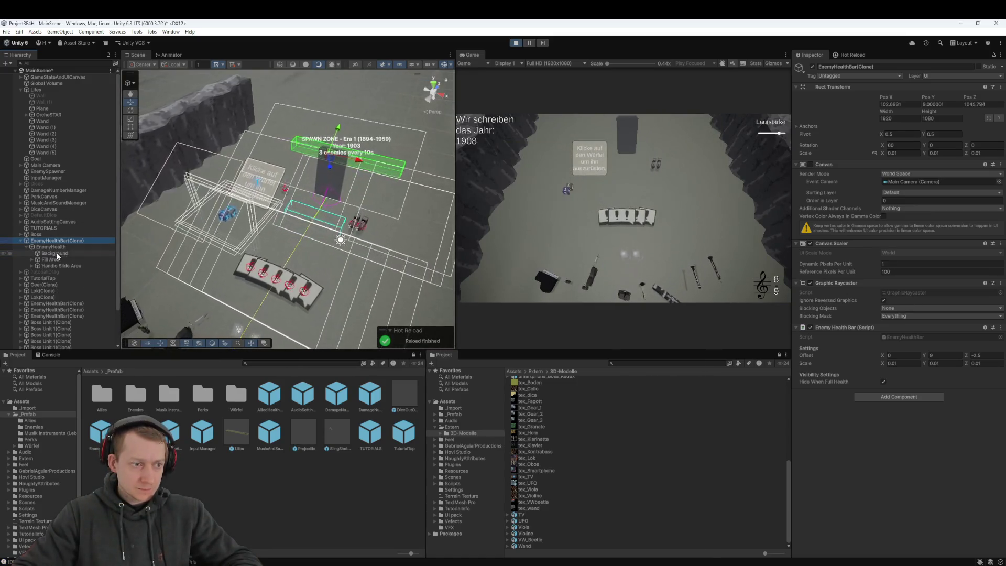
left_click(58, 258)
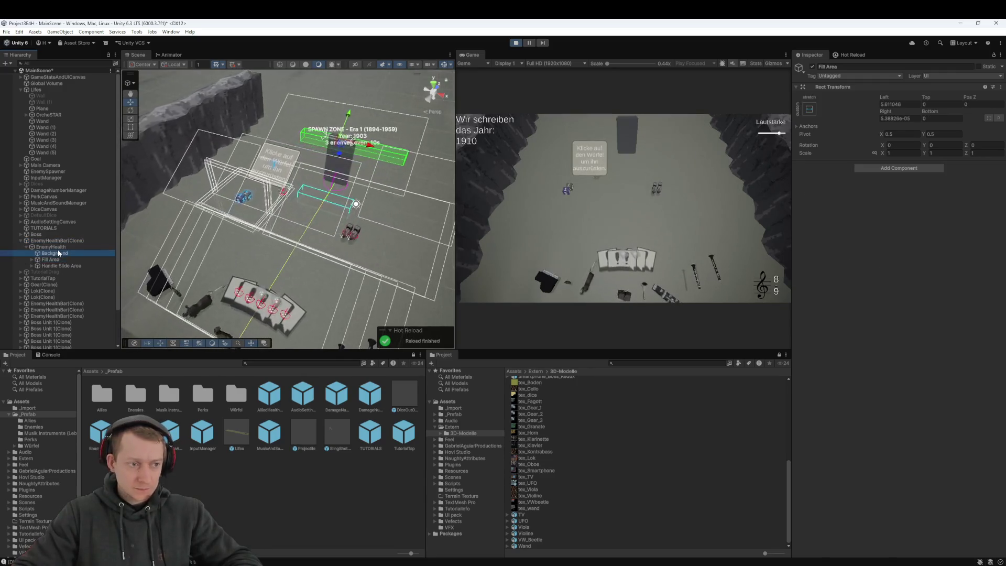
left_click(58, 253)
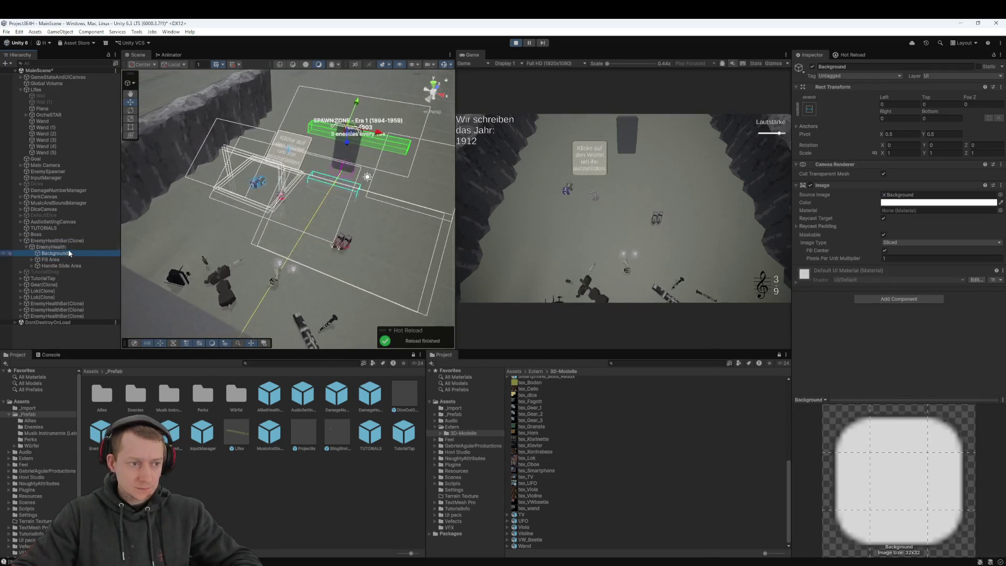
left_click(68, 247)
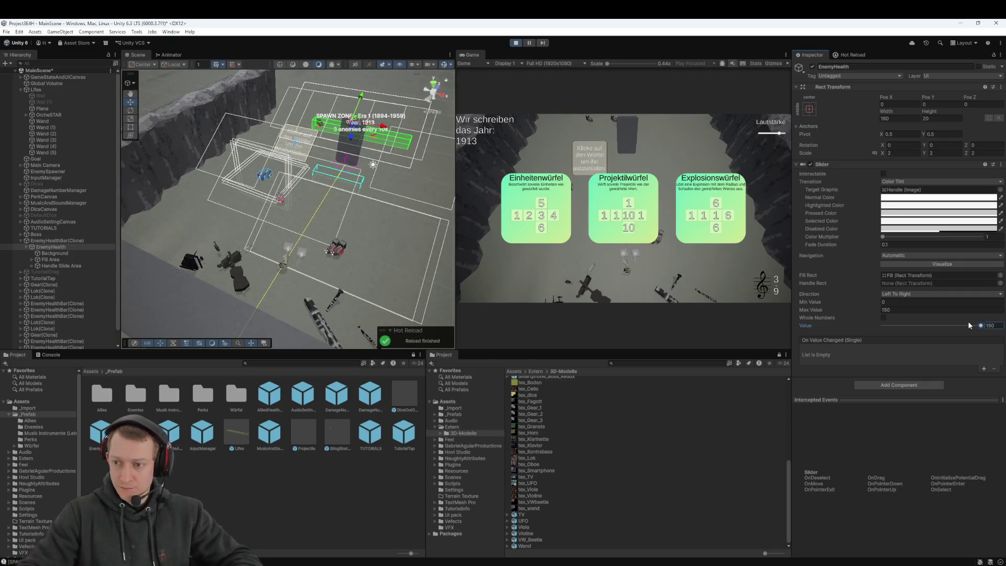
left_click(644, 231)
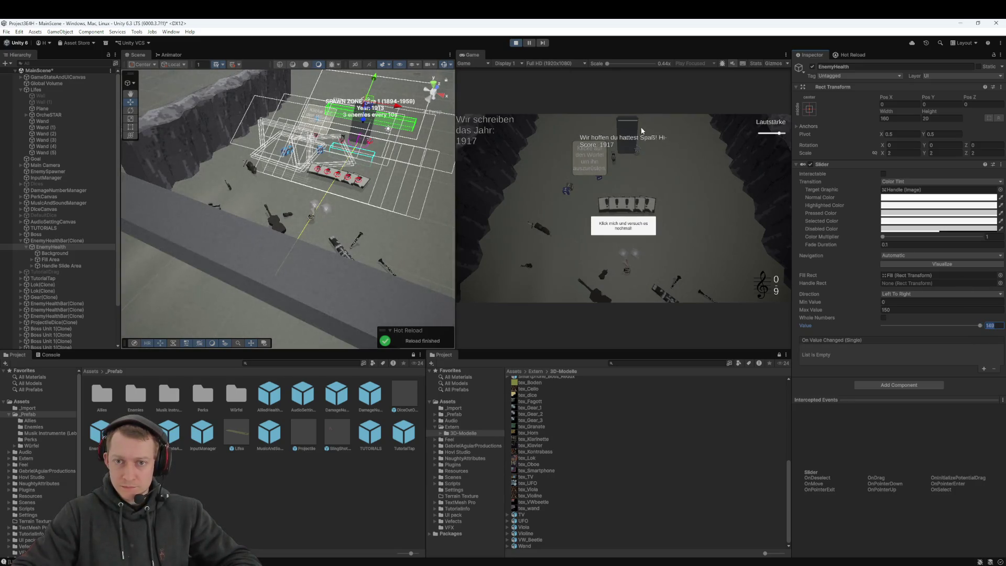
left_click_drag(325, 236, 102, 417)
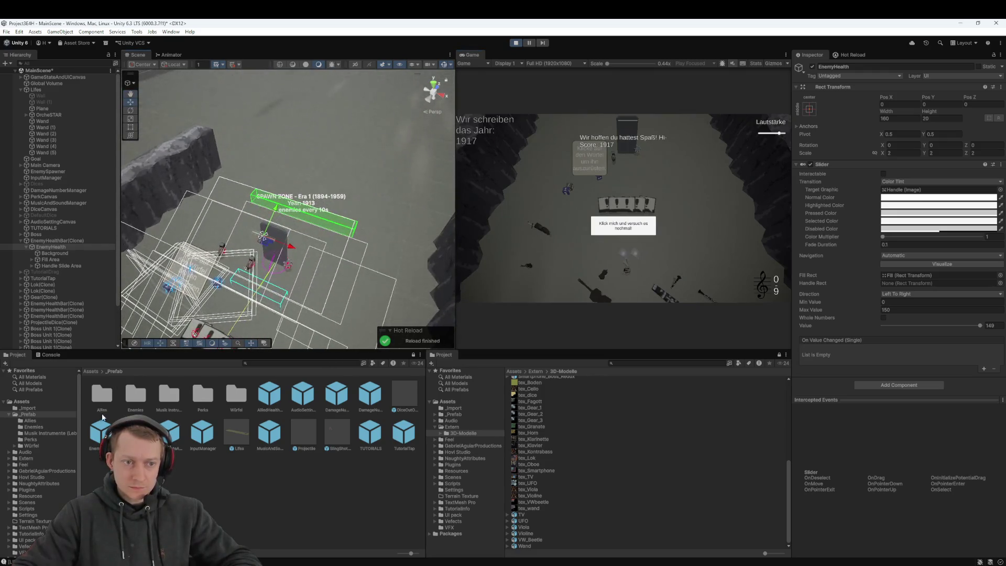
left_click(516, 43)
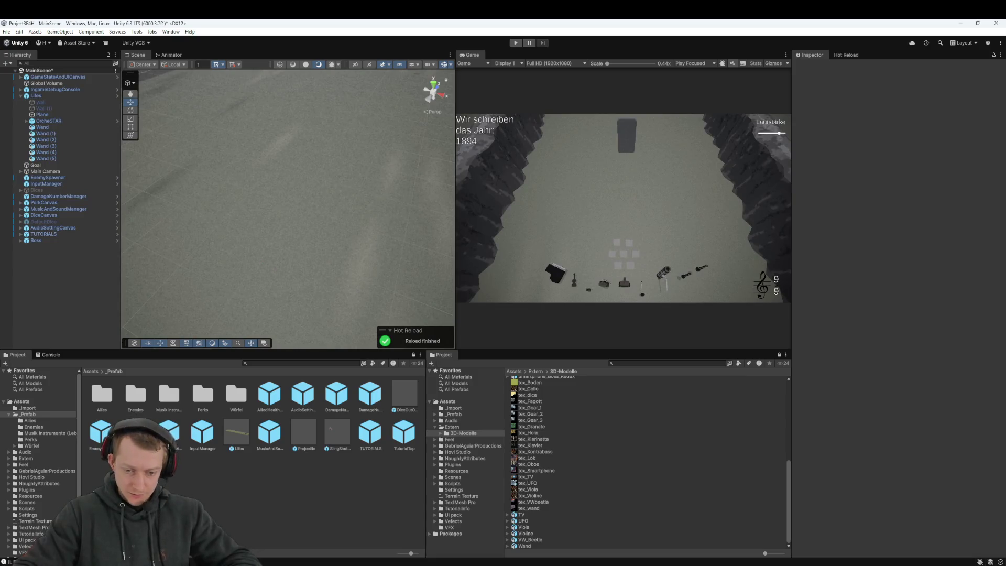
left_click(713, 563)
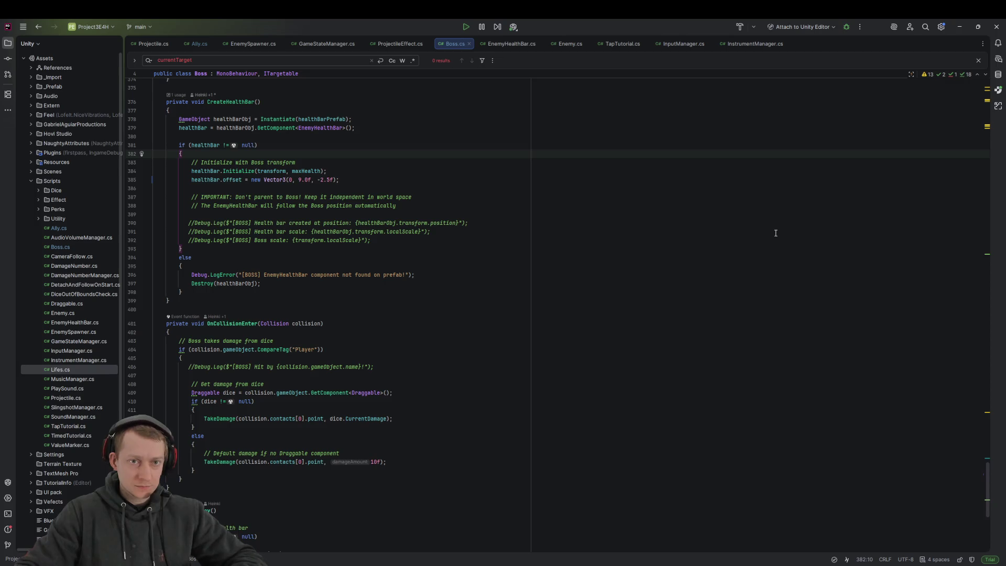
key("ctrl+a")
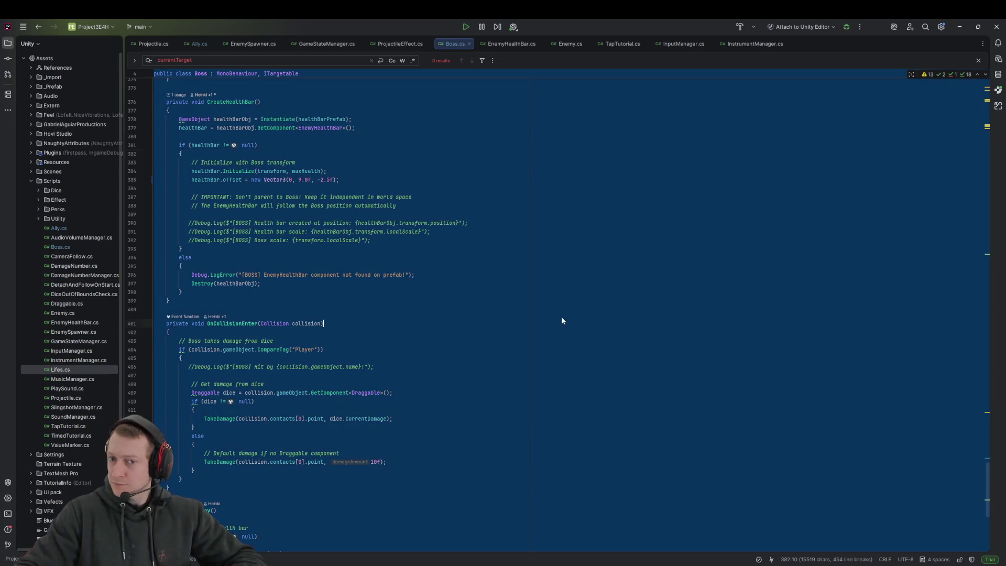
left_click(561, 322)
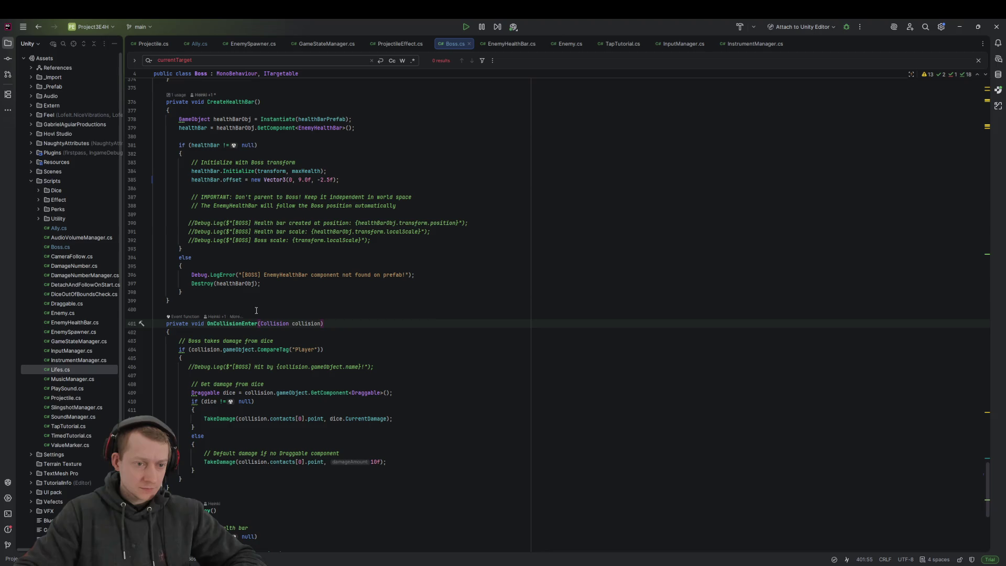
left_click(340, 179)
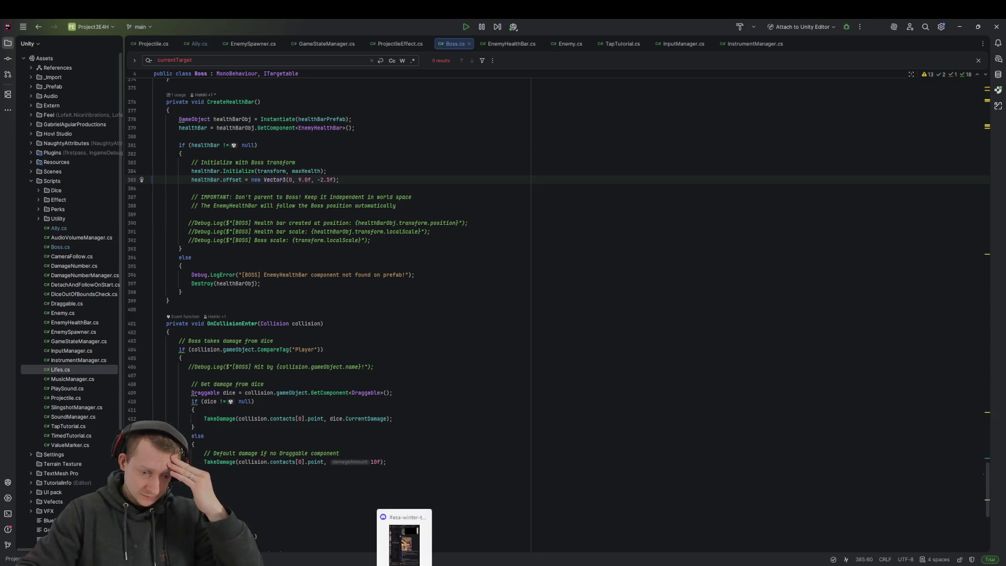
left_click(700, 559)
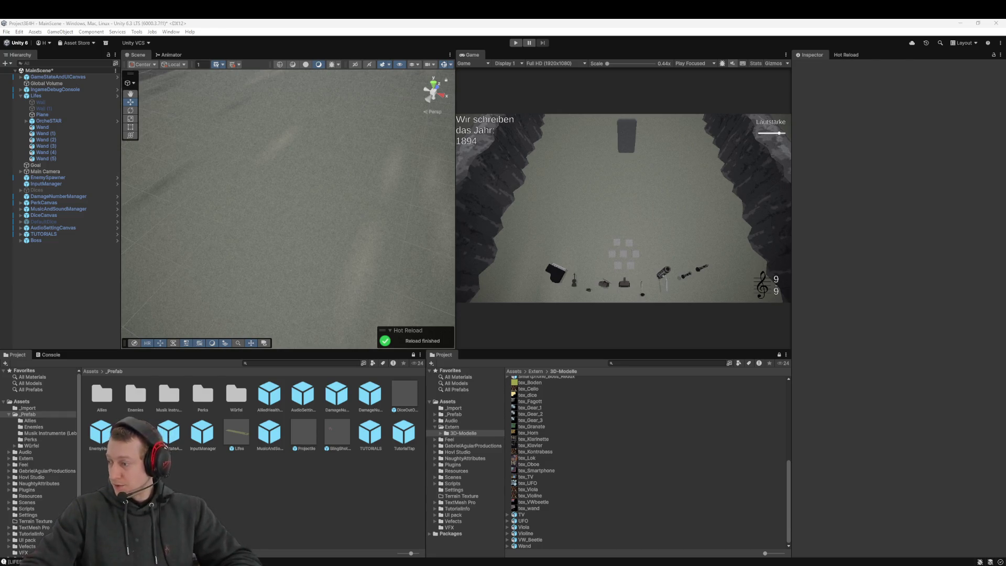
In Fork, fetch from the remote and discard the EnemyHealthBar.prefab change
key("alt+Tab")
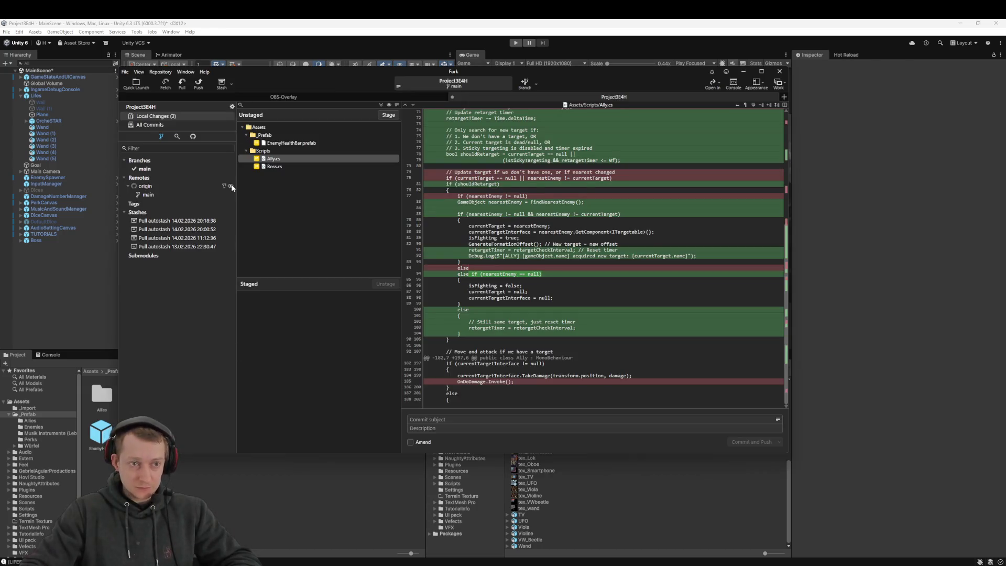
left_click(164, 84)
left_click(505, 277)
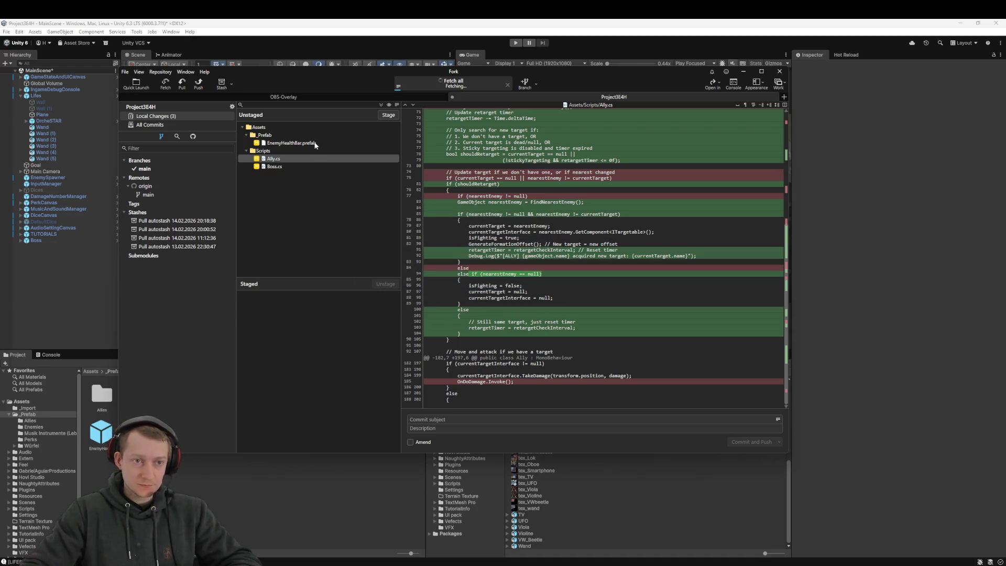
left_click(292, 144)
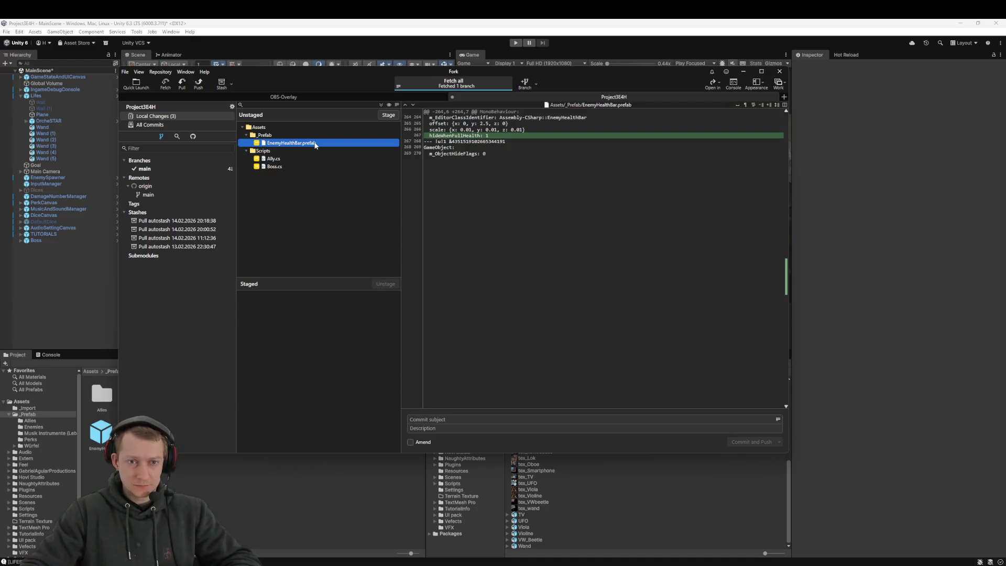
right_click(316, 146)
left_click(357, 205)
left_click(514, 268)
Pull origin/main into main, keeping the Boss.cs and Ally.cs changes, then return to Unity
left_click(278, 151)
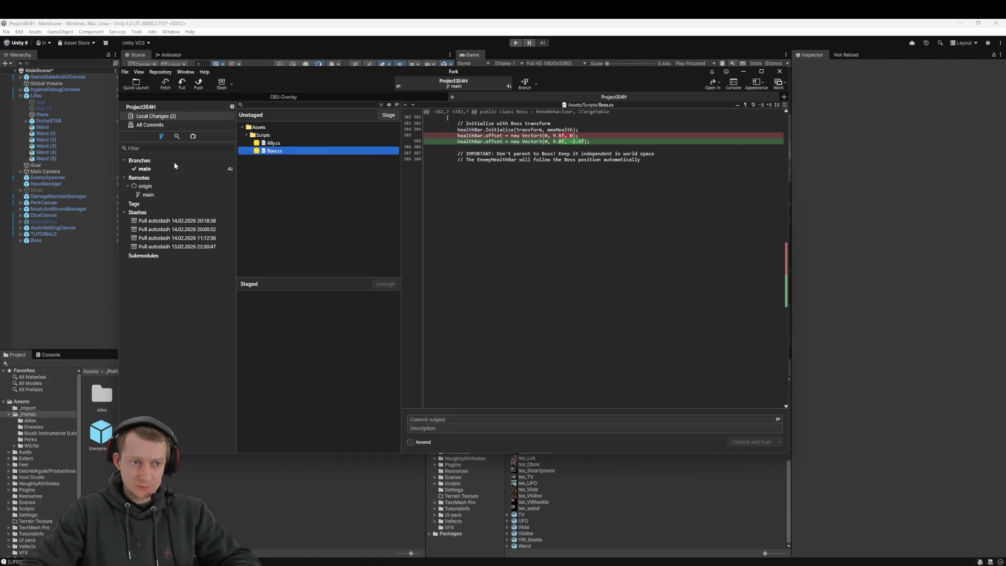
left_click(180, 83)
left_click(513, 292)
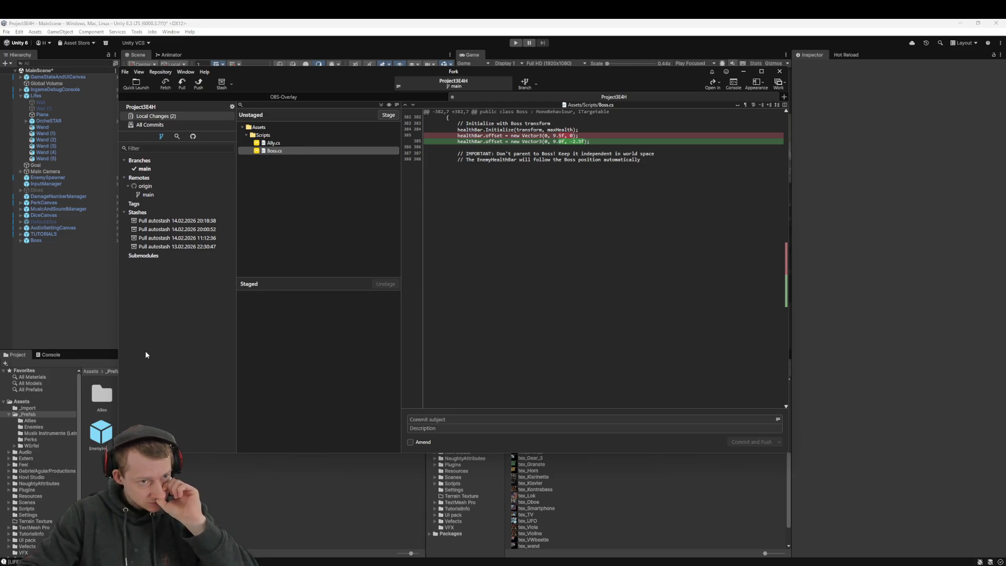
left_click(932, 369)
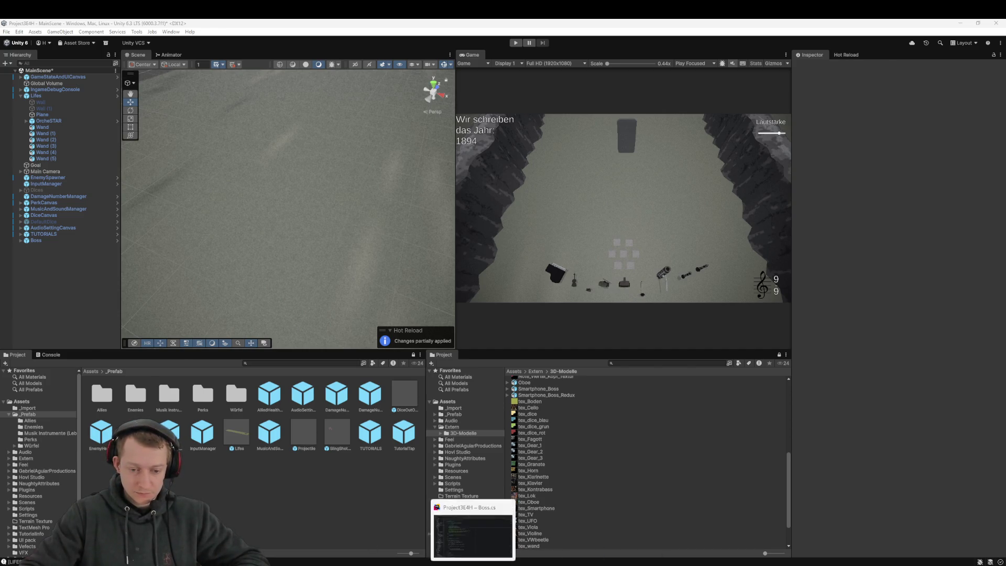
Undo the last edit in Boss.cs, then start the game in Unity's Play mode
left_click(474, 534)
key("ctrl+z")
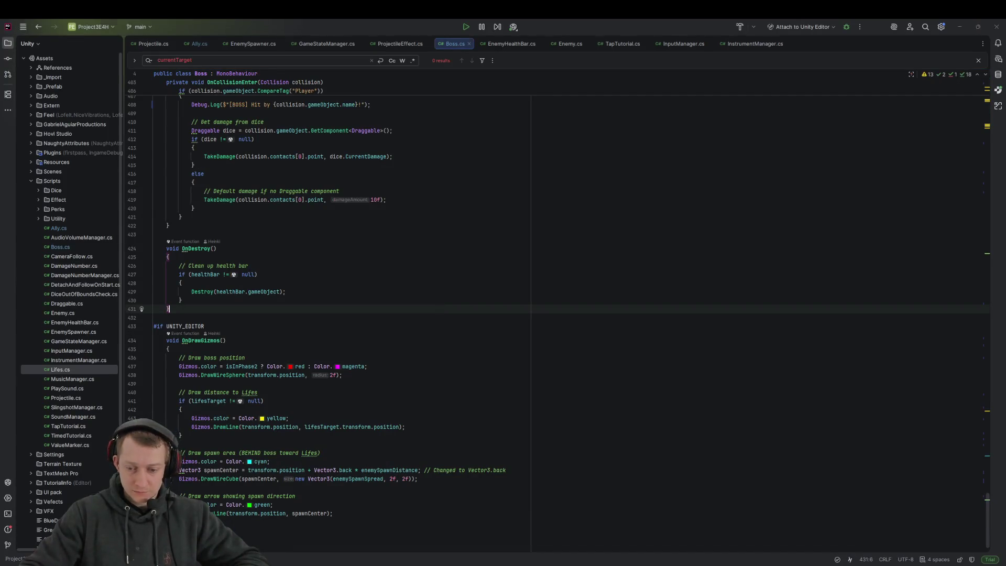
key("alt+Tab")
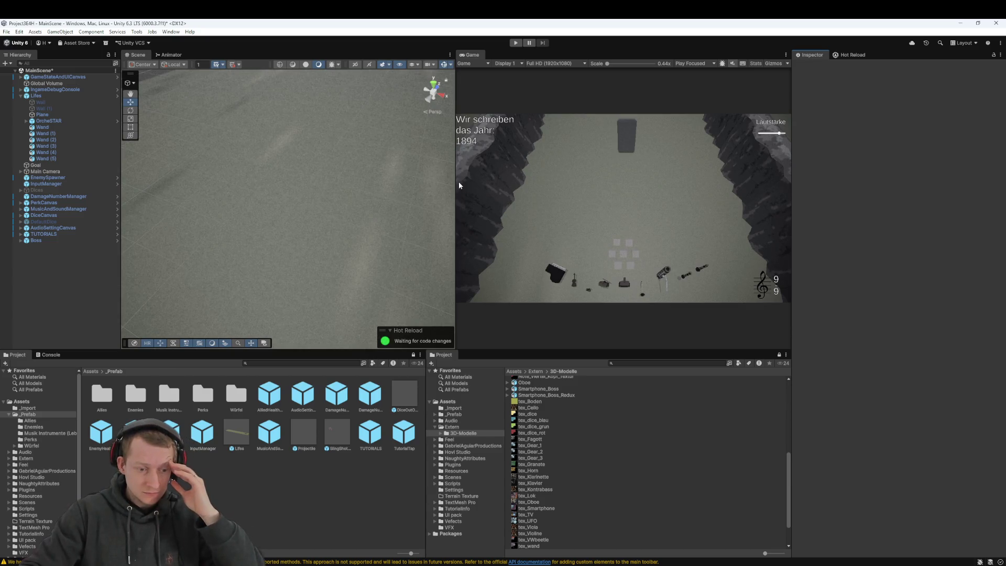
left_click(517, 46)
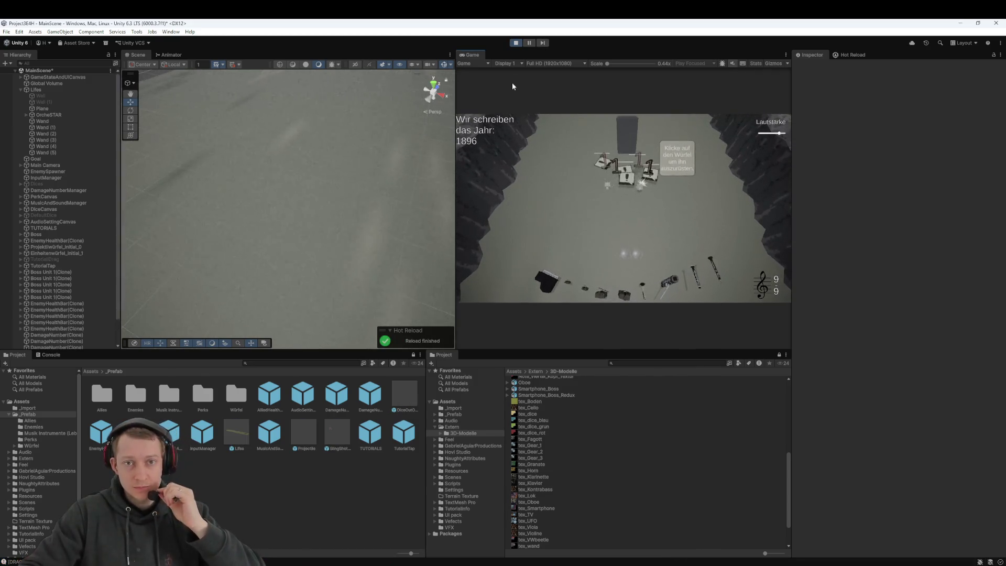
Pause the game and inspect the Boss's EnemyHealthBar(Clone), whose offset Y reads 14.5
left_click(527, 44)
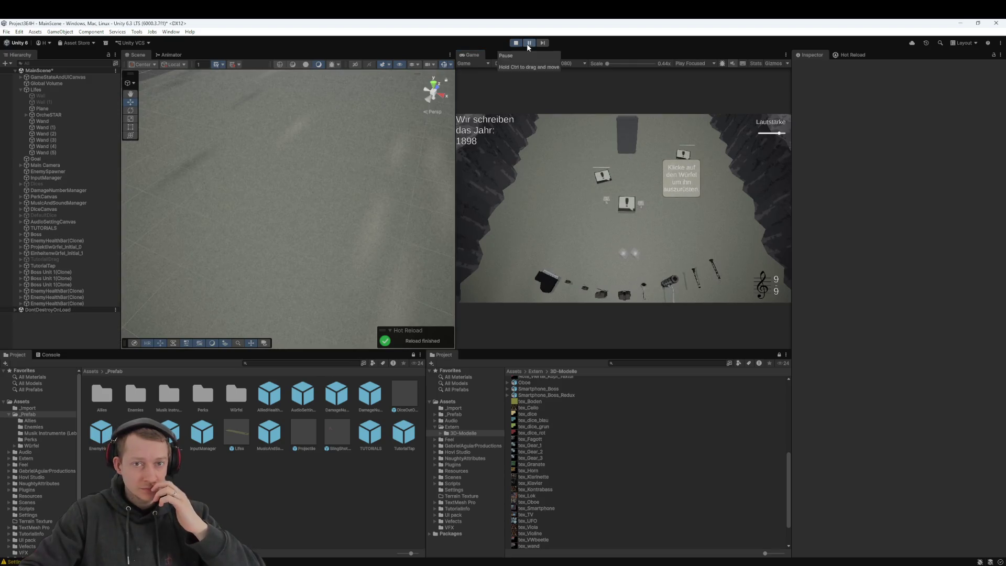
double_click(36, 235)
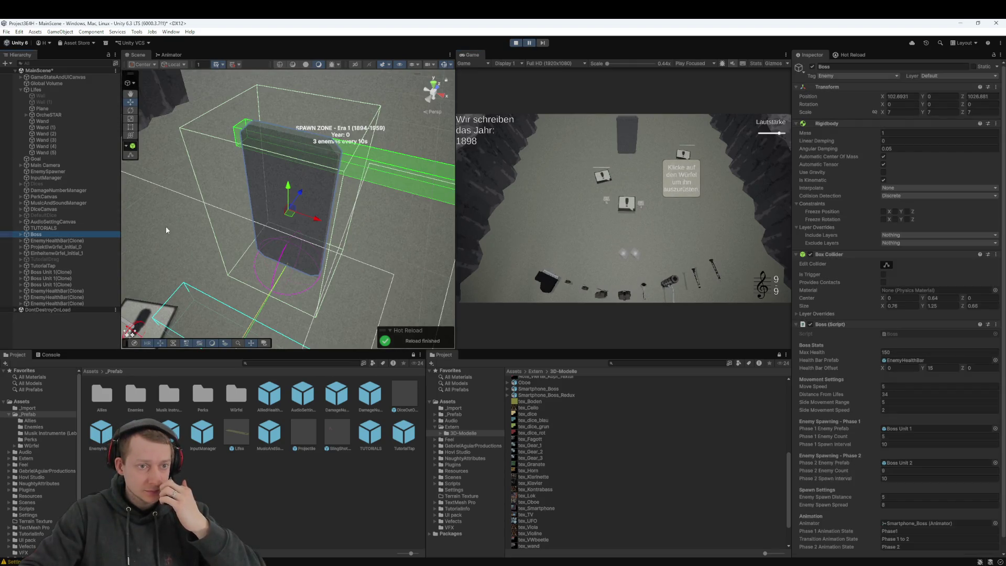
scroll(284, 254, "down", 5)
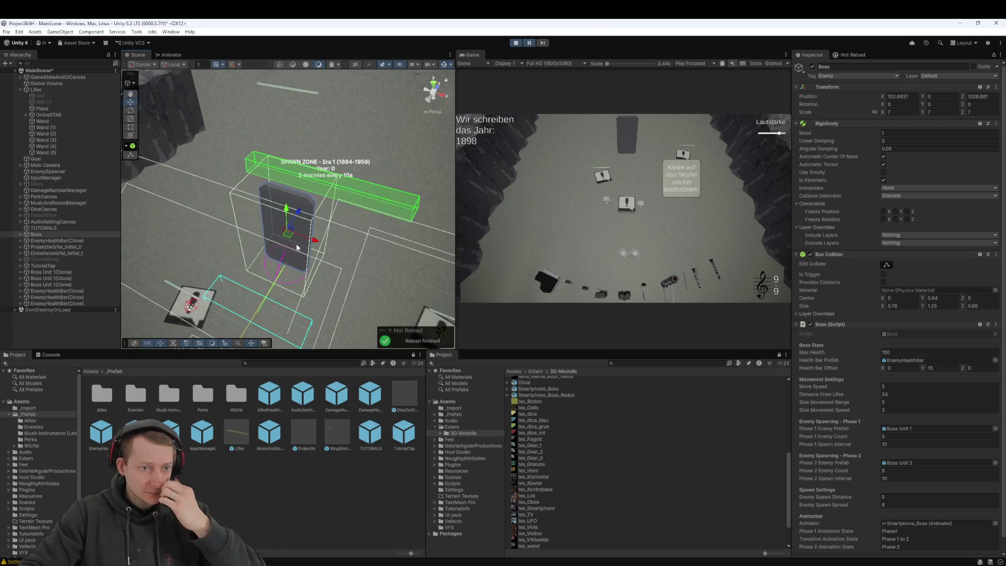
scroll(286, 247, "up", 3)
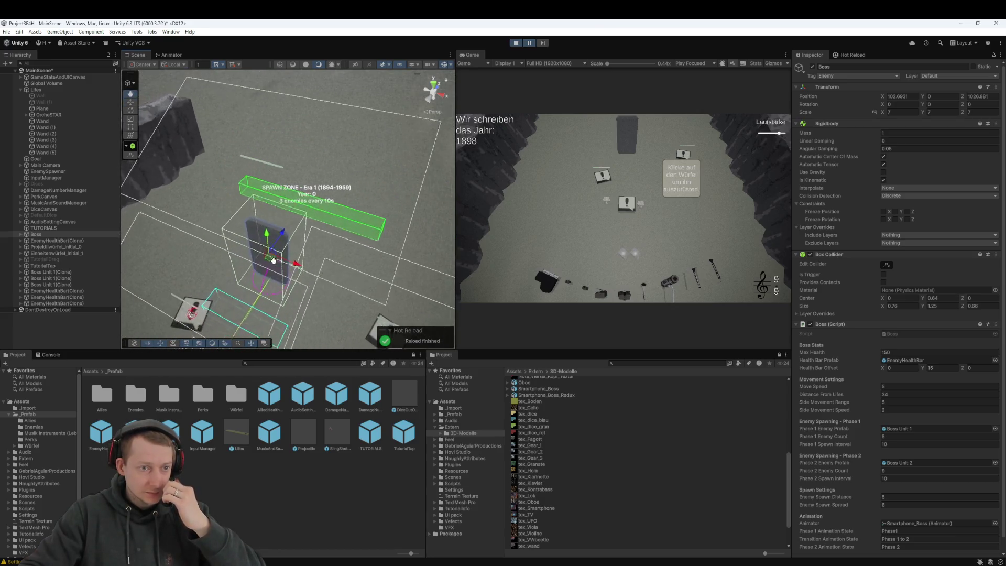
double_click(65, 241)
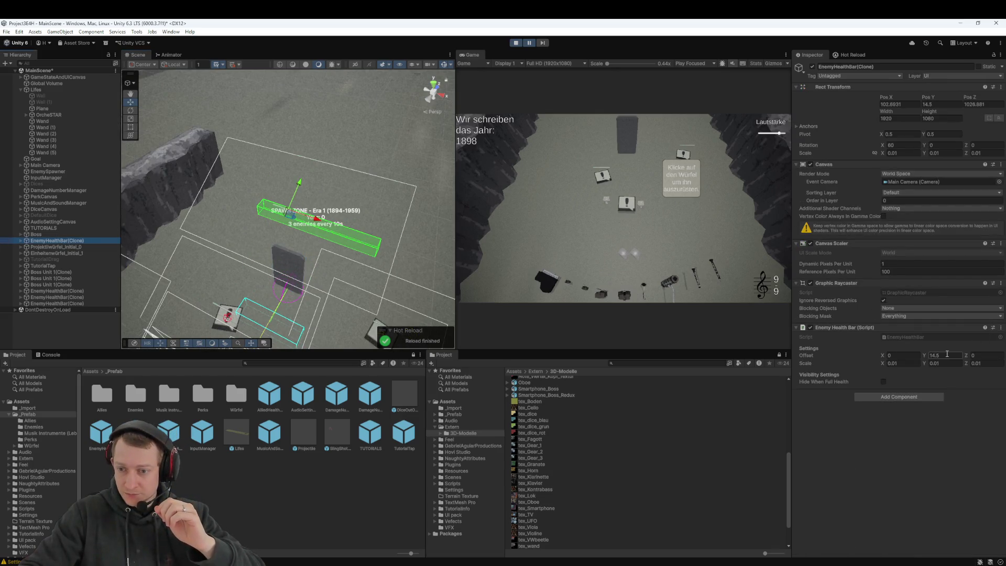
left_click(947, 356)
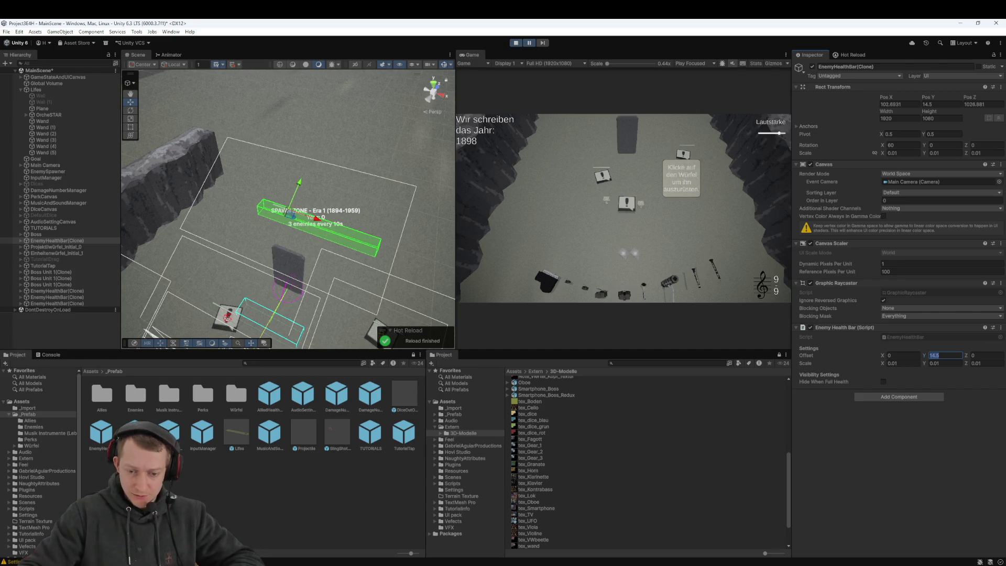
key("alt+Tab")
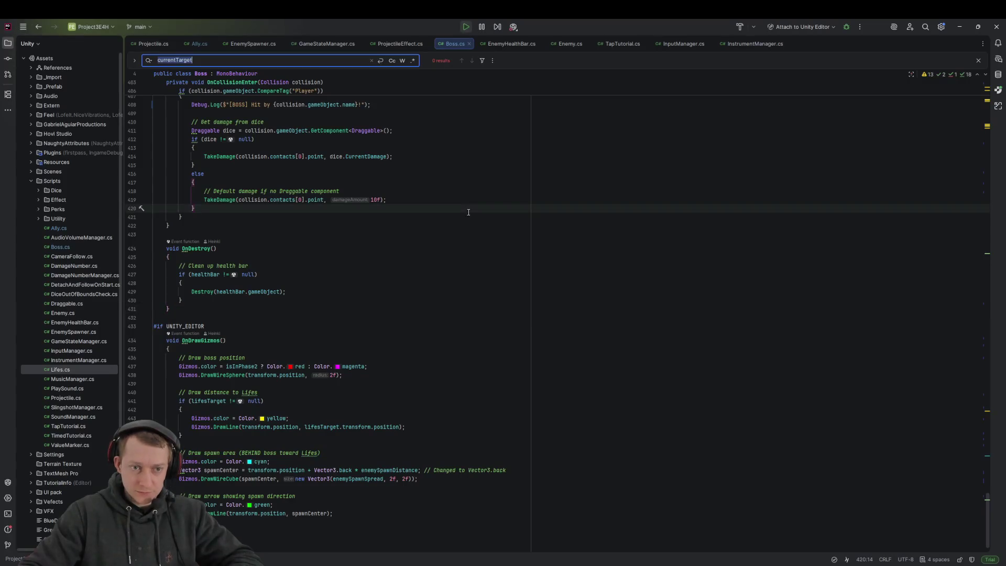
Change the Boss.cs health-bar offset from 14.5 to new Vector3(0, 9.5f, -2) and review the diff in Fork
key("ctrl+f")
type("14.5")
left_click(304, 262)
key("Up")
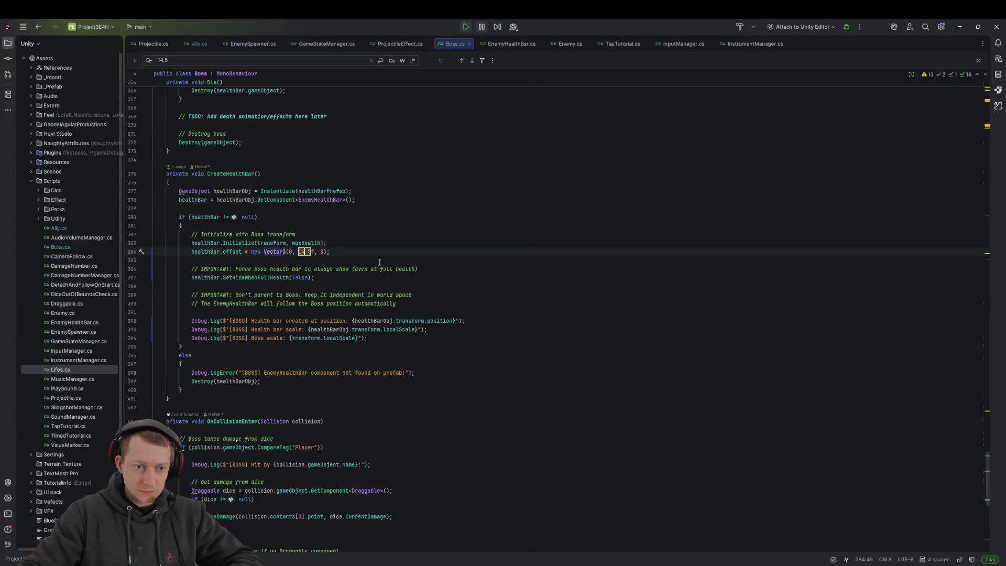
key("BackSpace")
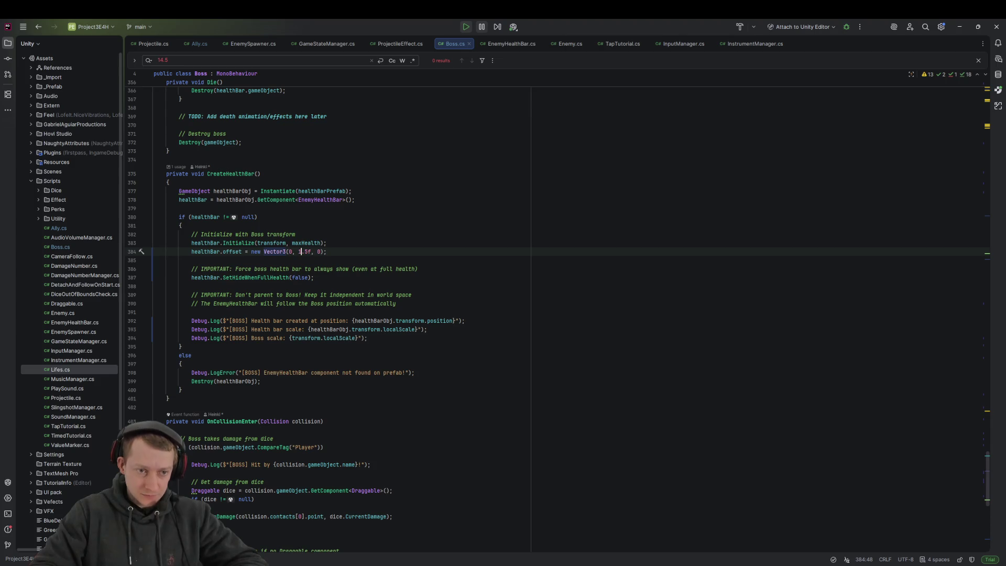
type("9")
key("Right")
key("Right")
key("Right")
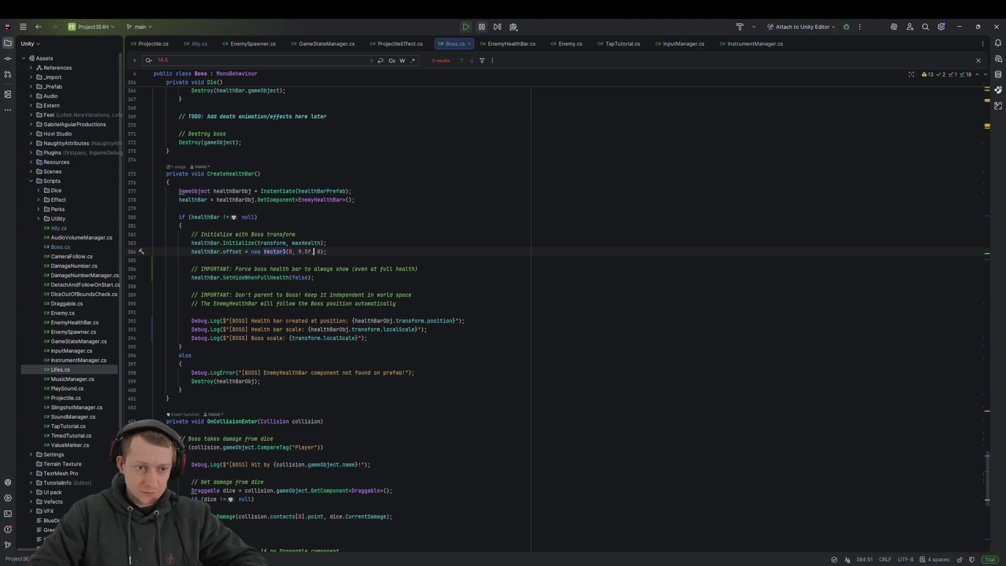
type("-2")
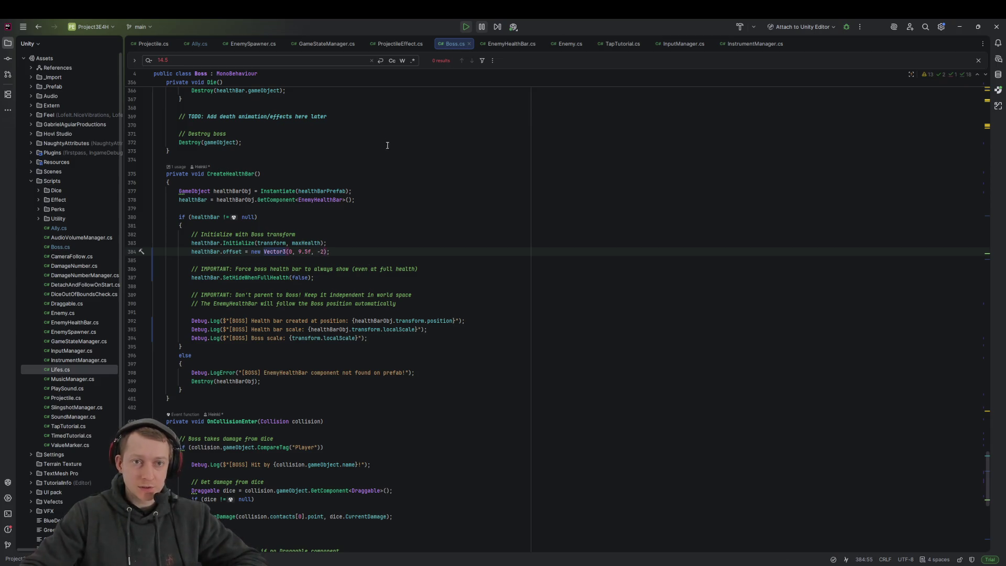
left_click(451, 340)
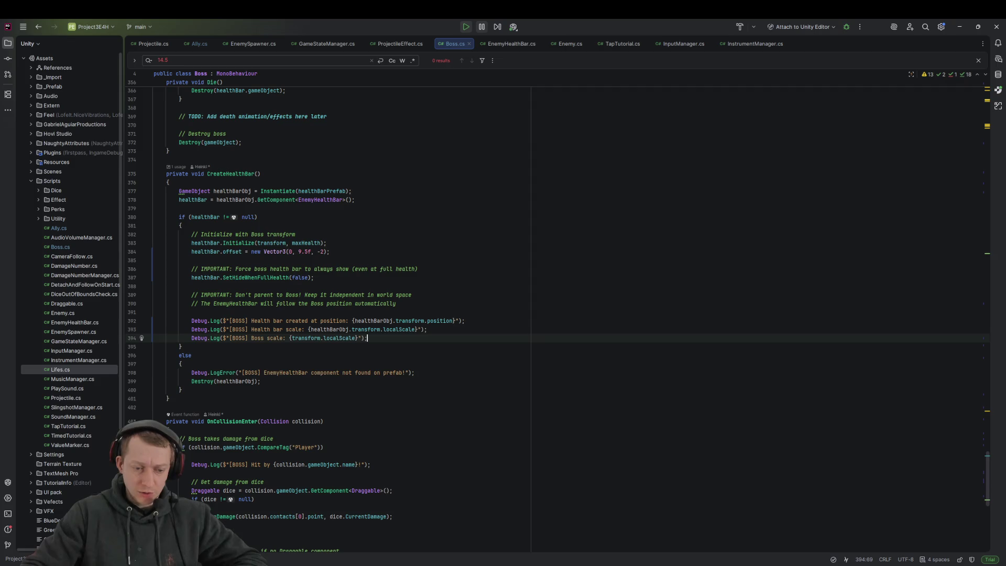
key("alt+Tab")
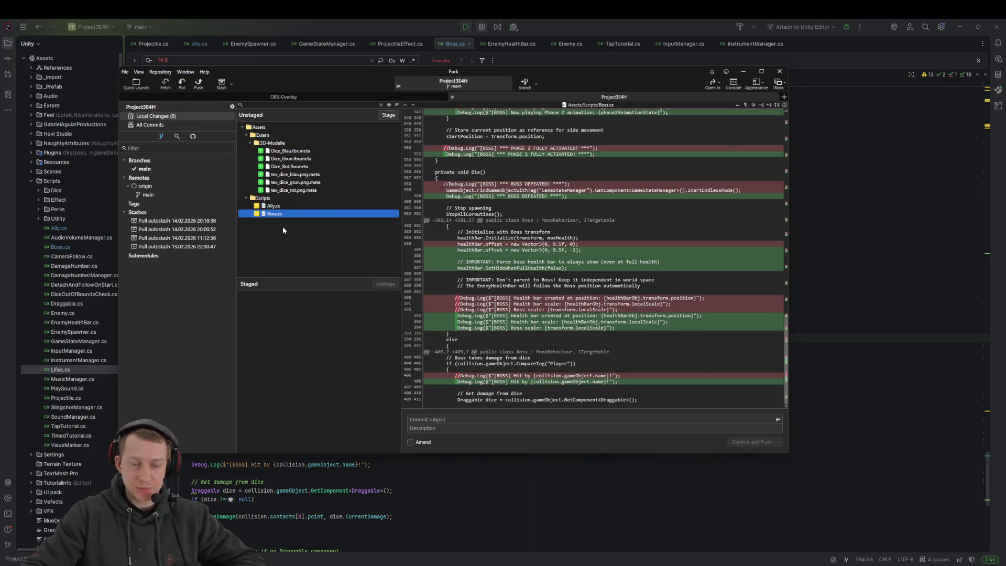
key("alt+Tab")
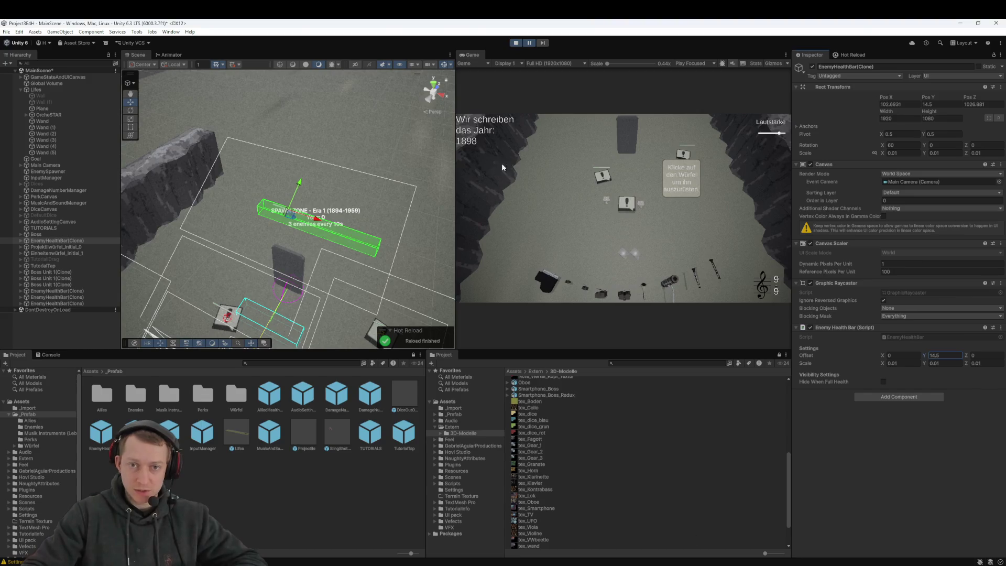
Exit Play mode so the scene resets to 1894, then go back to Boss.cs in Rider
left_click(516, 44)
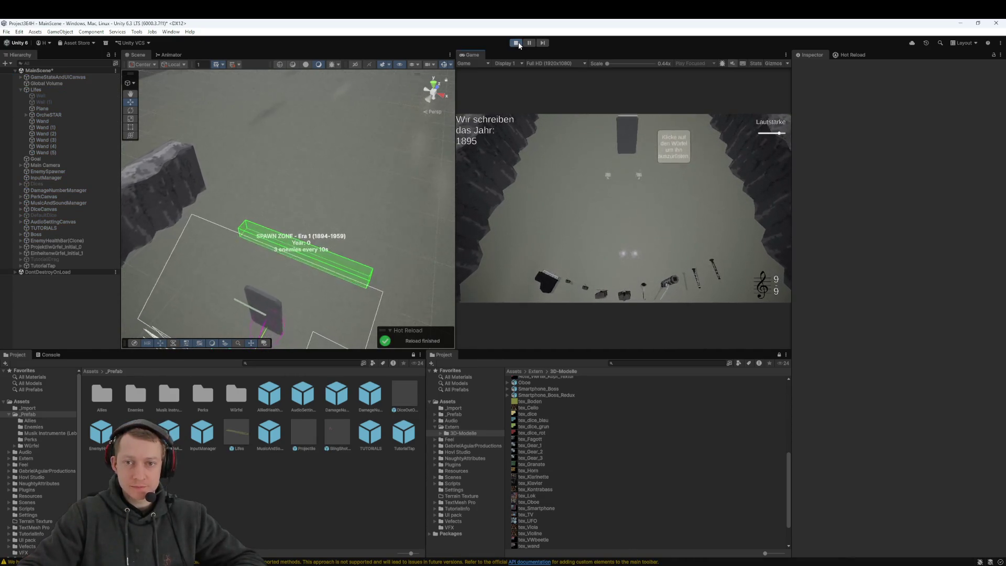
left_click(516, 43)
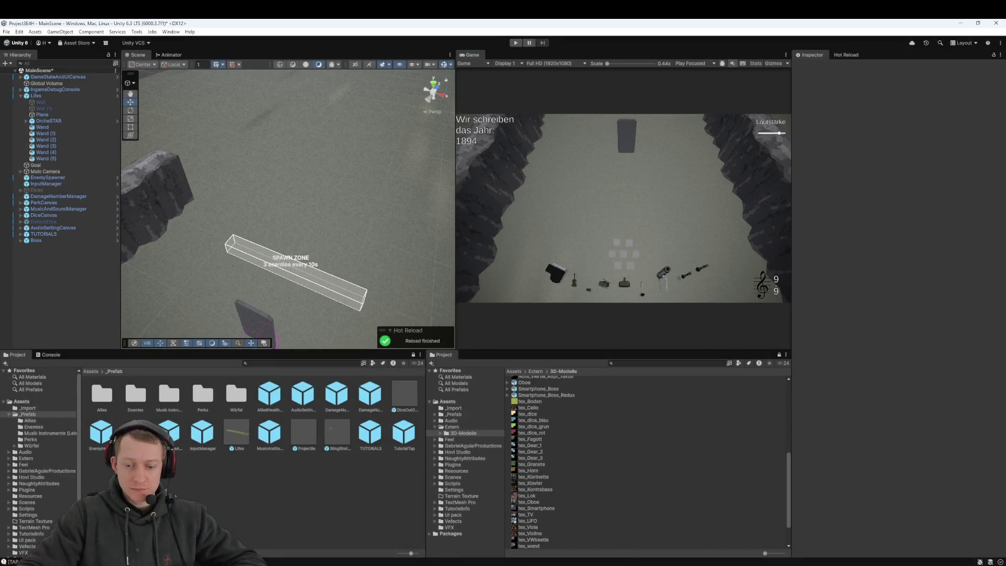
left_click(577, 529)
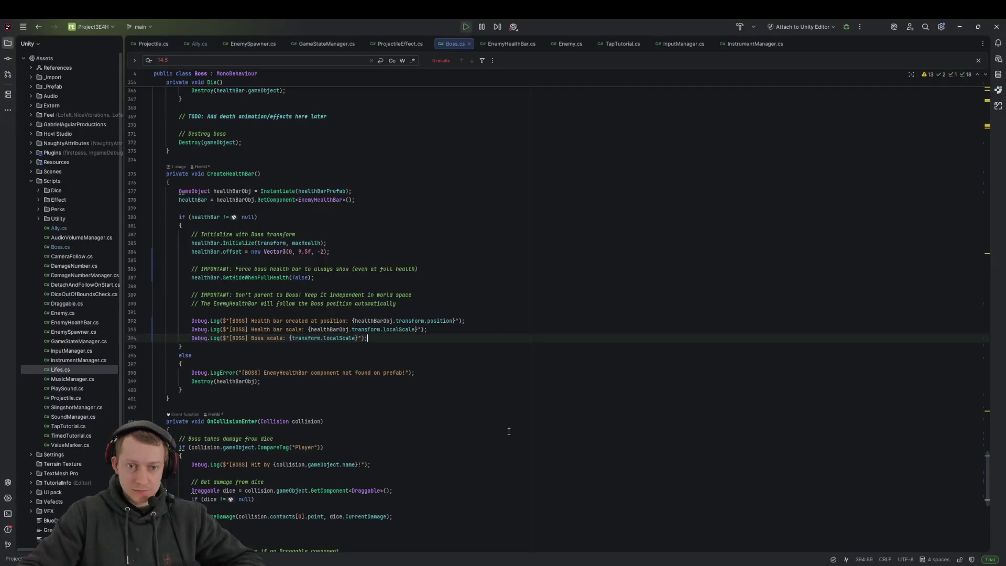
Set the health-bar z offset to -4f and play-test it in Unity
double_click(323, 252)
type("4f")
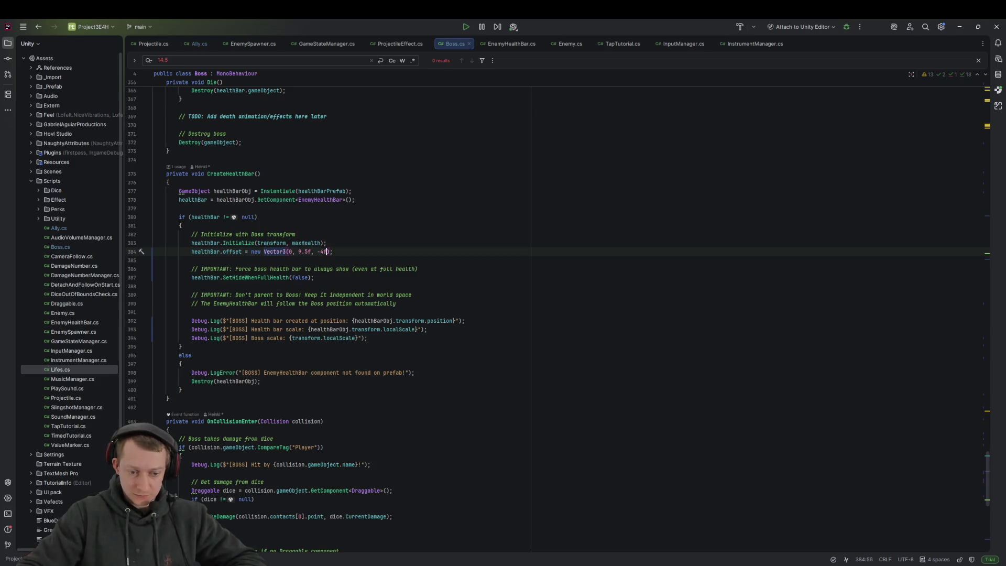
mouse_move(713, 564)
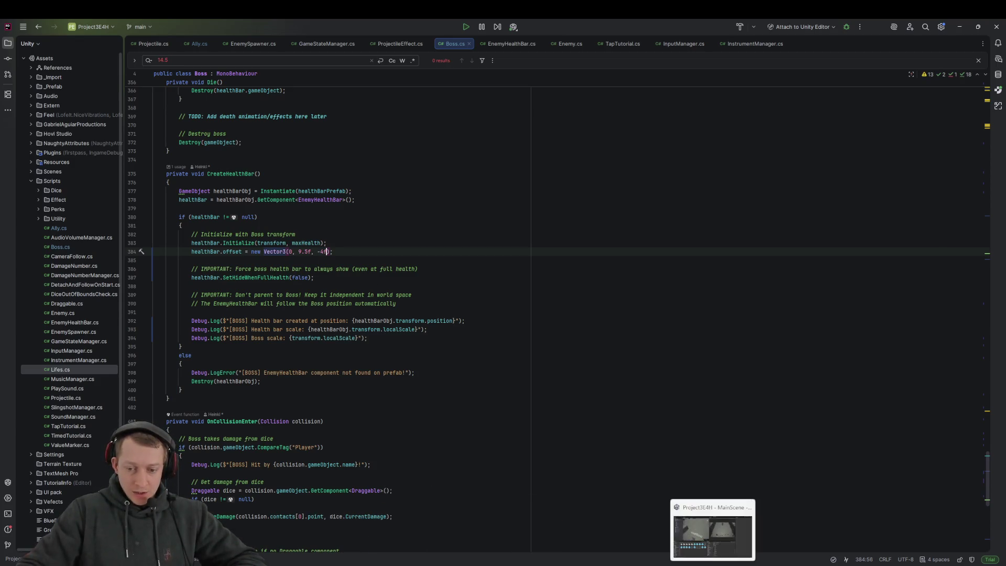
left_click(713, 532)
left_click(515, 43)
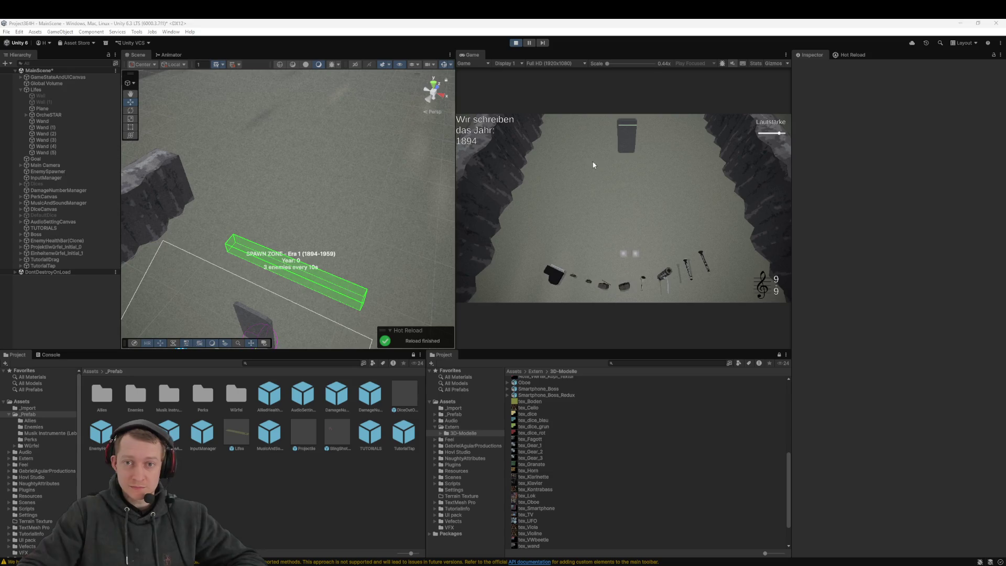
left_click(323, 247)
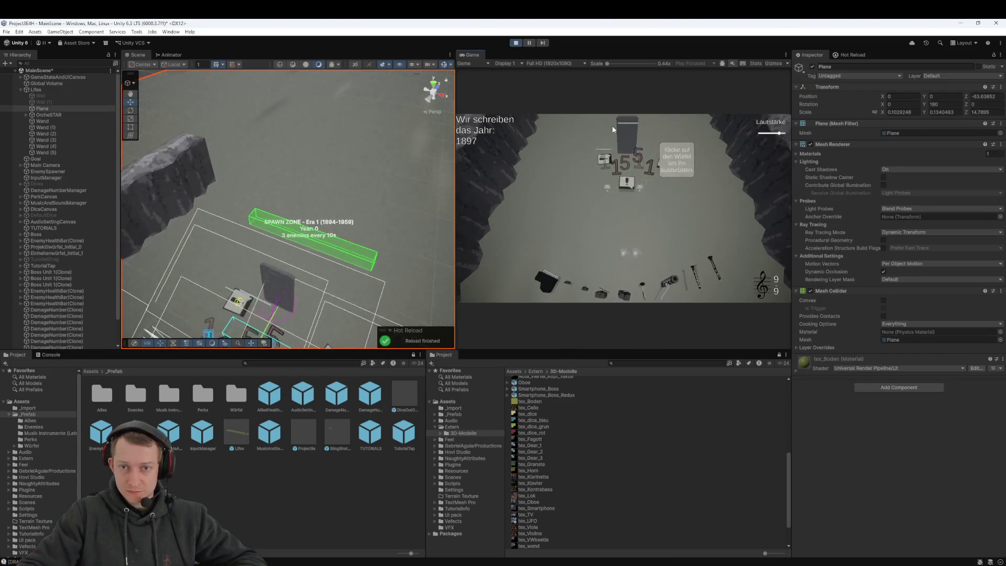
left_click(516, 43)
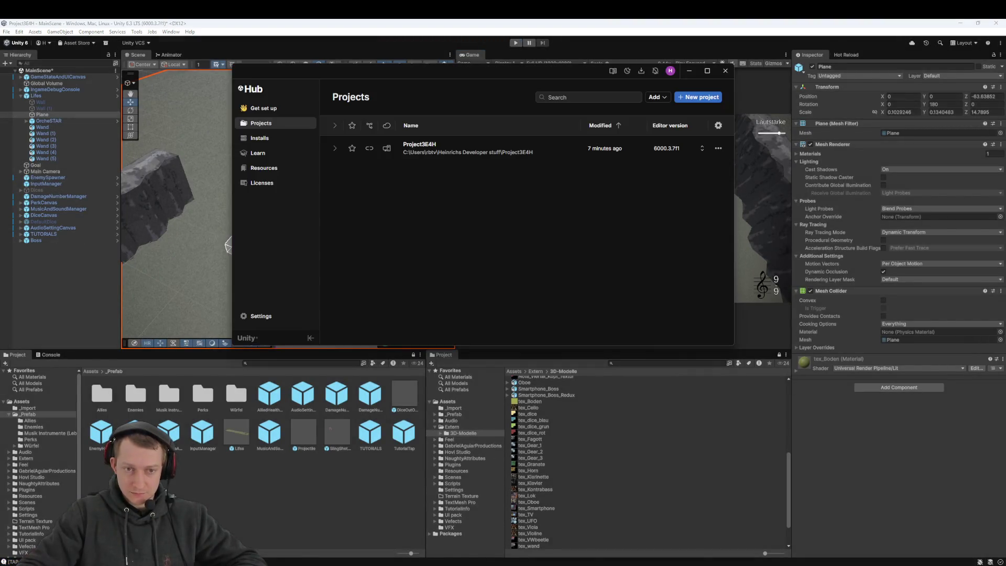
Change the z offset in Boss.cs to -3f, giving new Vector3(0, 9.5f, -3f)
key("alt+Tab")
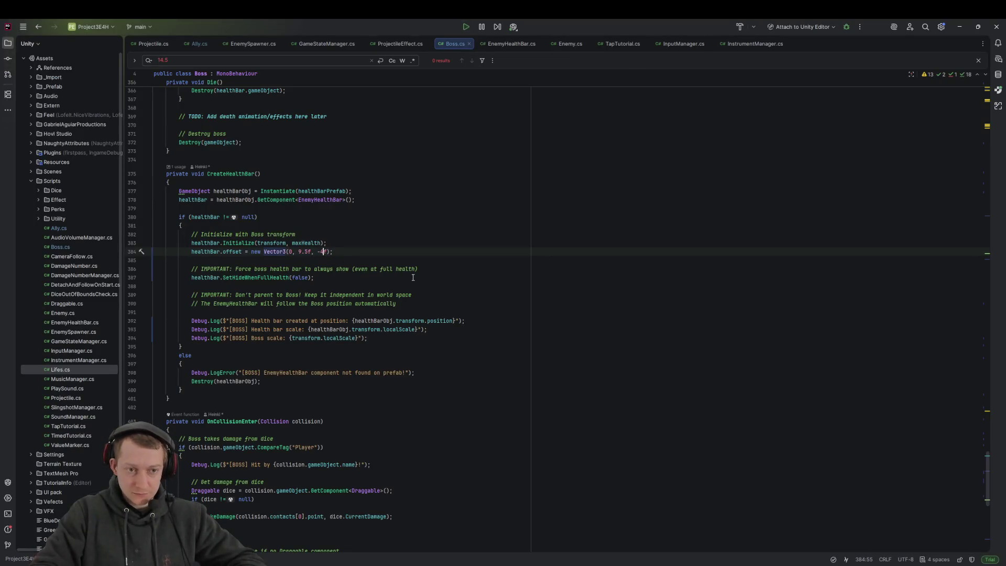
key("BackSpace")
type("3")
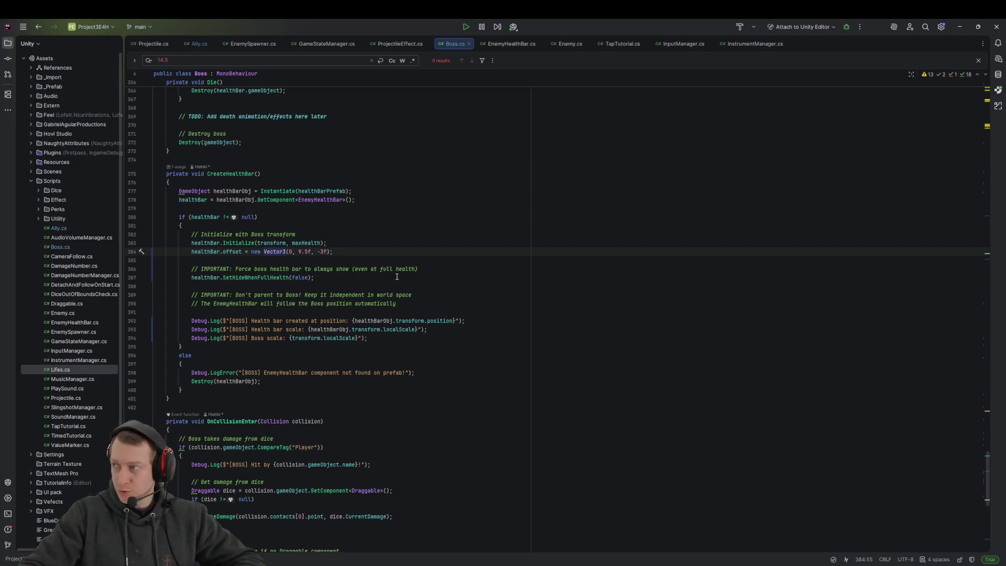
key("alt+Tab")
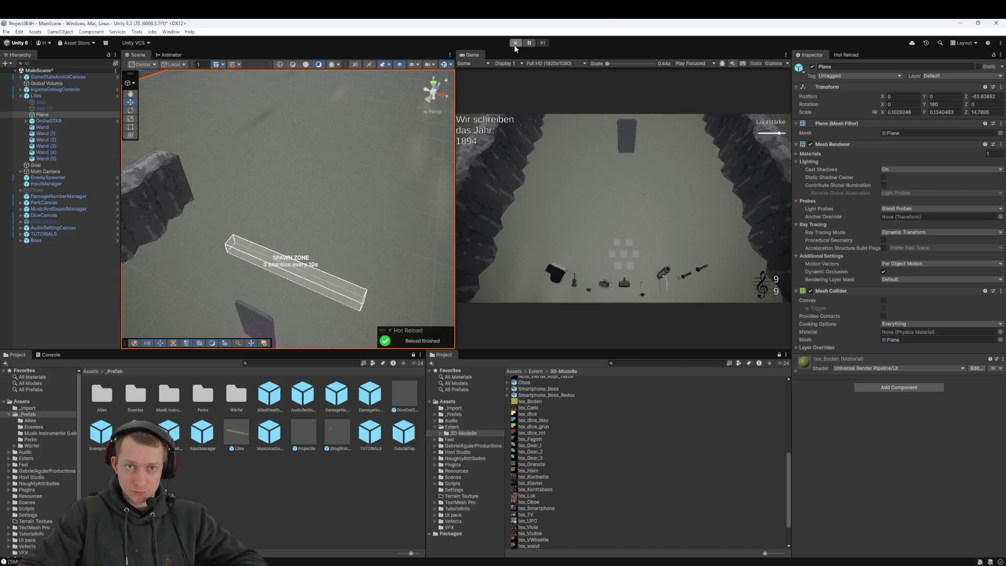
left_click(516, 43)
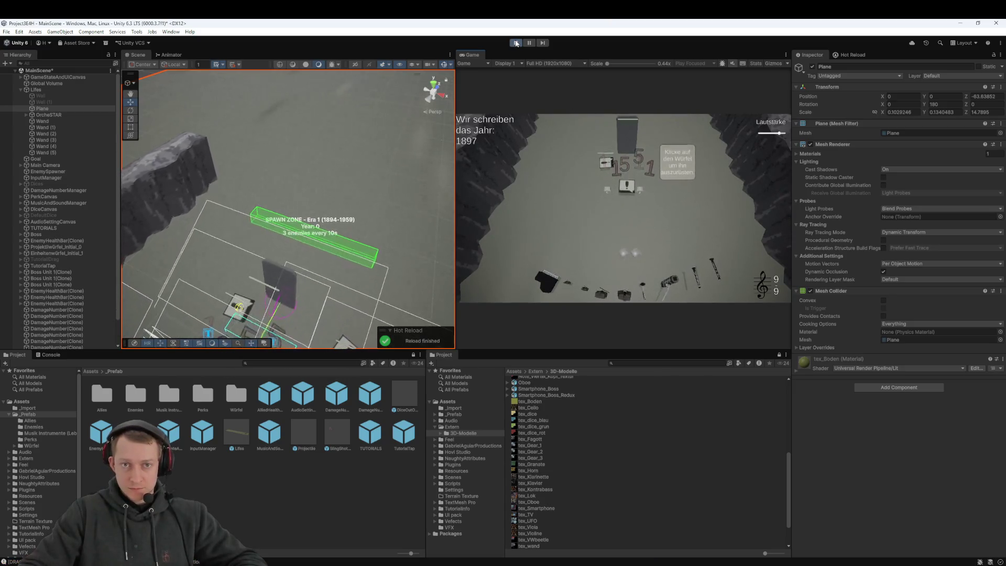
key("ctrl+p")
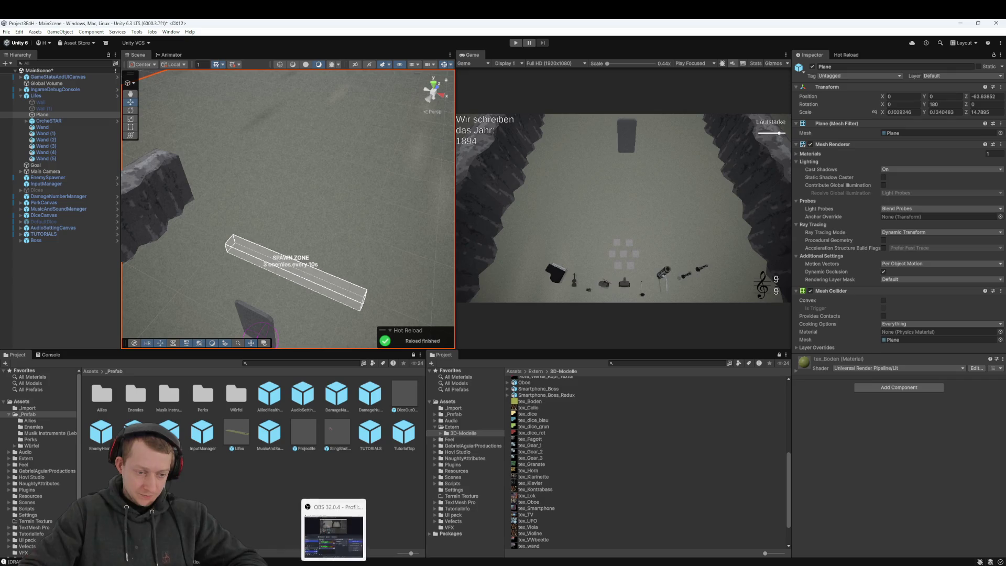
left_click(333, 529)
Stage all eight files, then commit and push them as 'fix: fix healthbar for boss and allied not focusing the boss'
left_click(300, 168)
key("ctrl+a")
left_click_drag(301, 168, 319, 377)
type("fix: fix healthbar for boss and ")
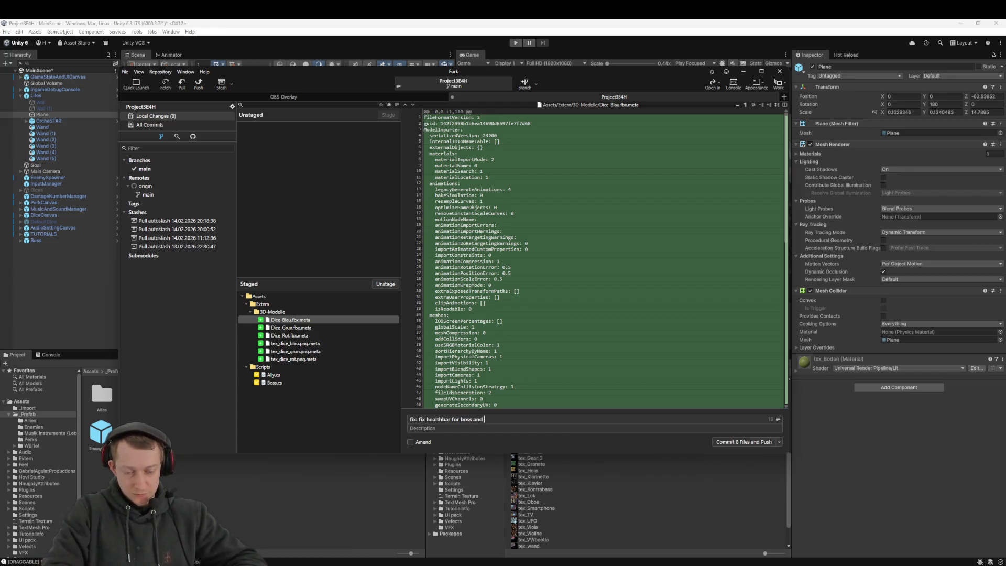
type("allied not focusing the boss")
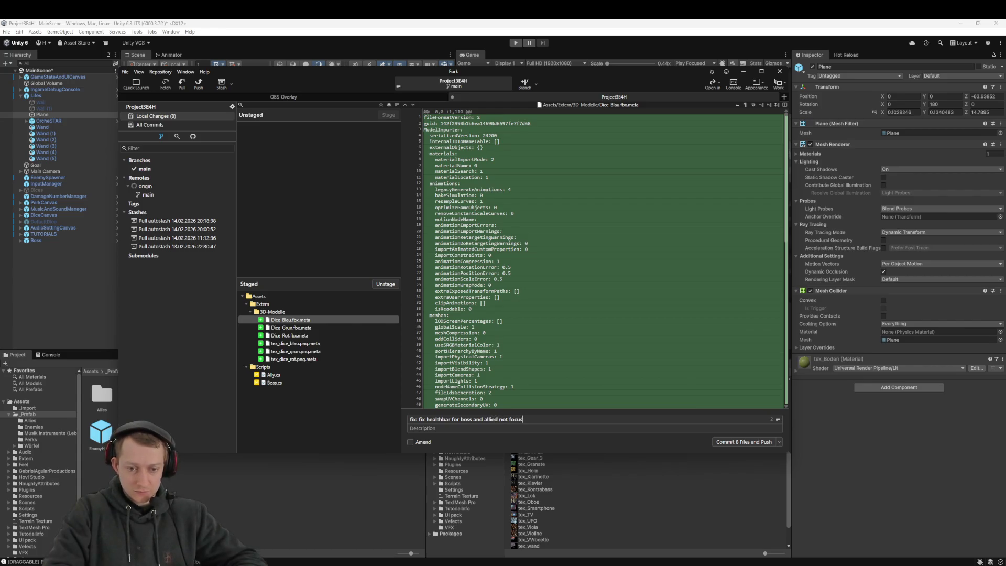
key("ctrl+Return")
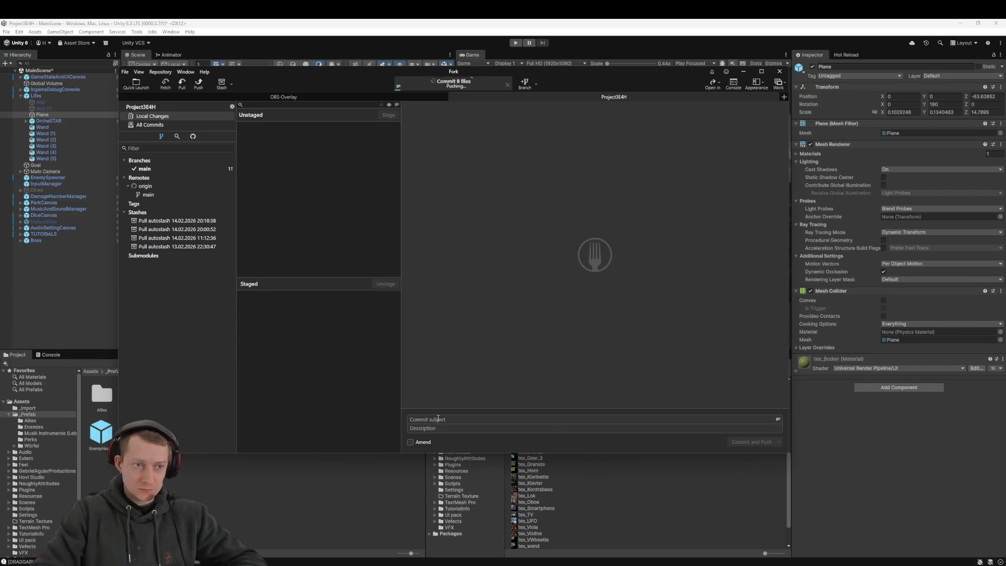
left_click(270, 36)
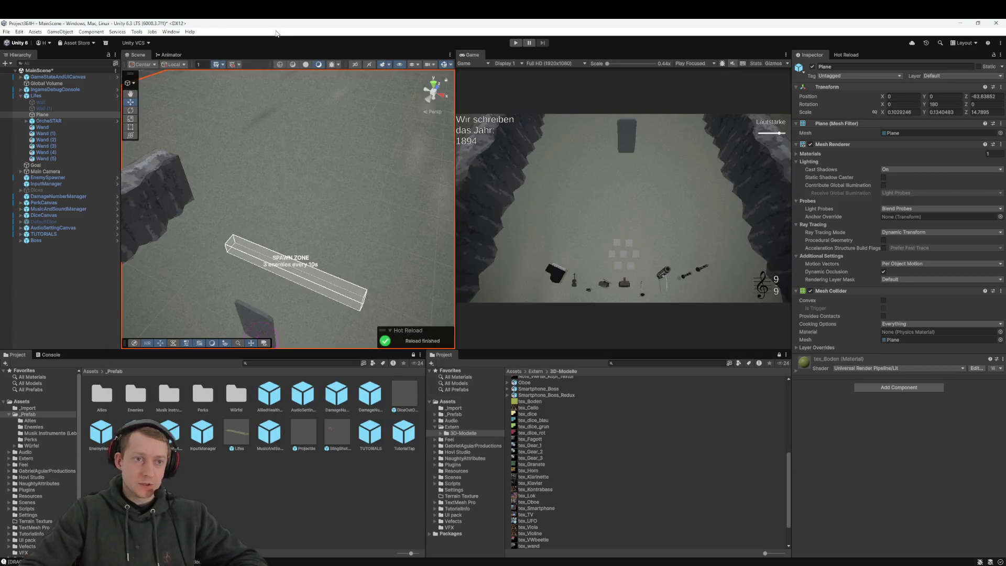
Delete the Boss object from the Hierarchy and save MainScene
left_click(40, 241)
key("Delete")
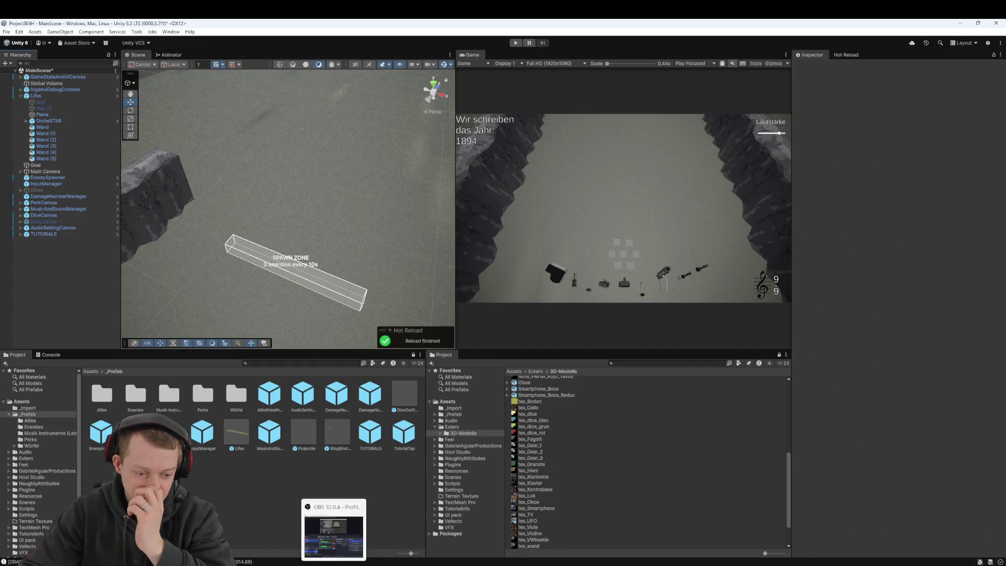
left_click(333, 564)
left_click(171, 126)
left_click(174, 117)
left_click(80, 253)
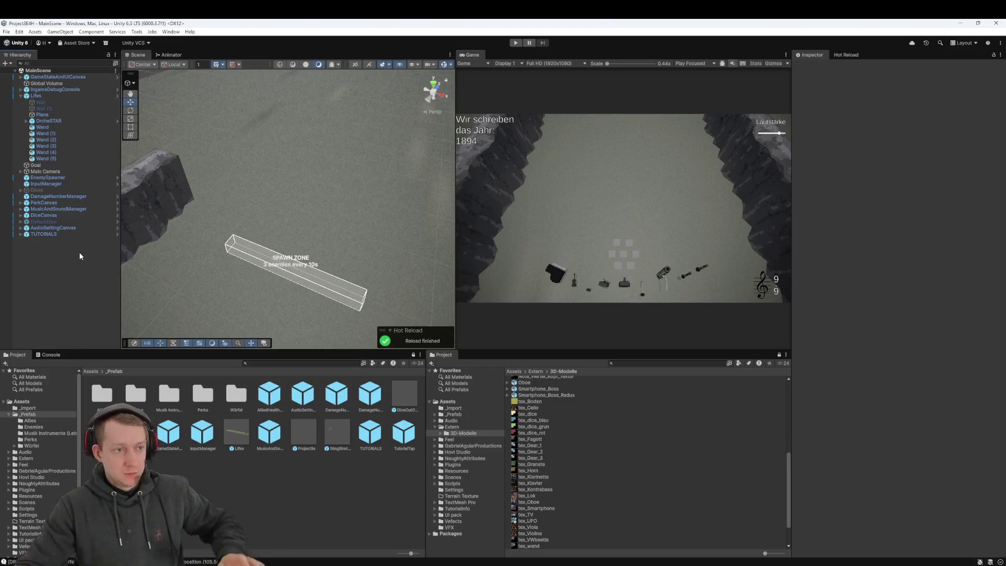
key("ctrl+s")
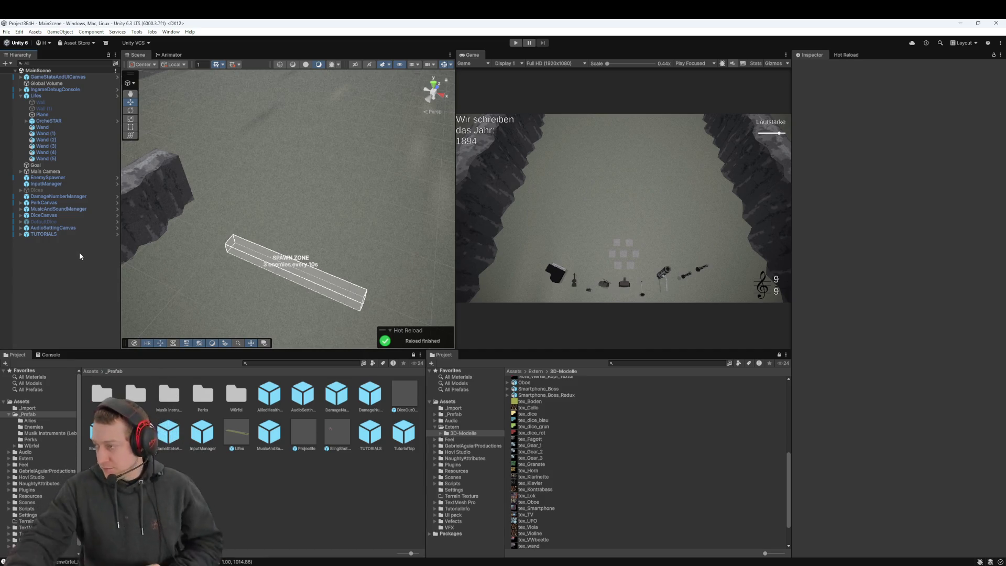
Discard the leftover MainScene.unity changes in Fork and return to Unity
key("alt+Tab")
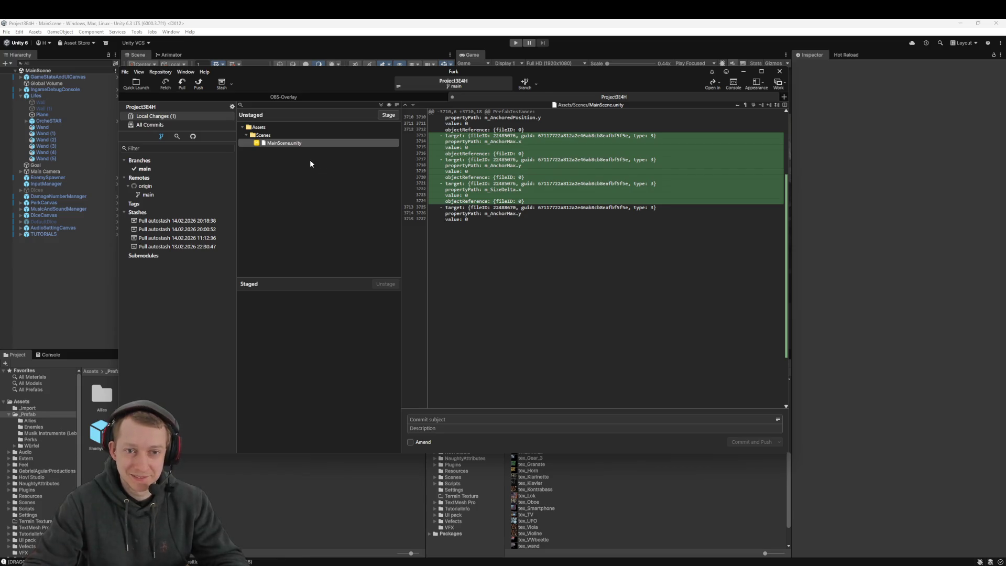
left_click(273, 146)
key("Delete")
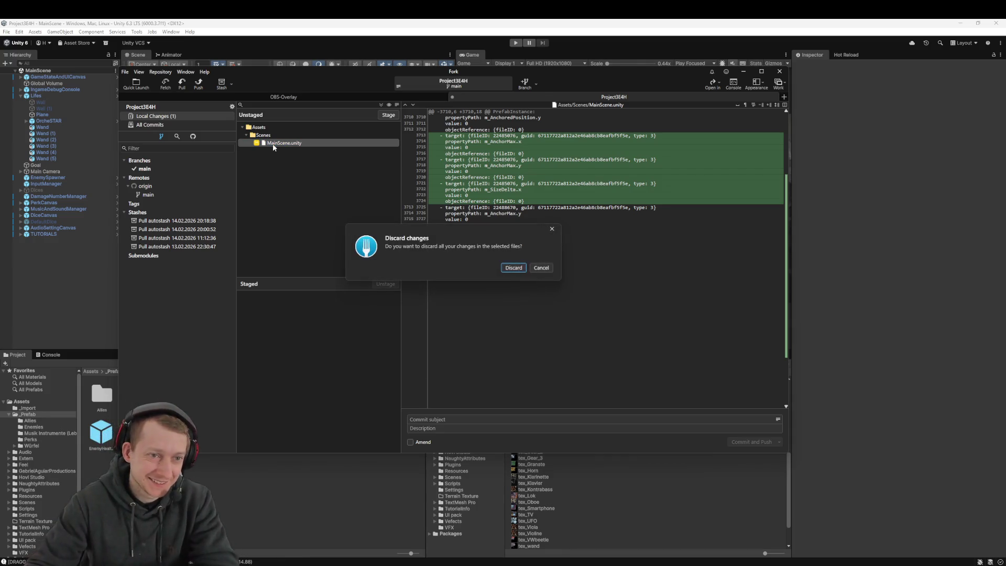
left_click(534, 276)
left_click(45, 310)
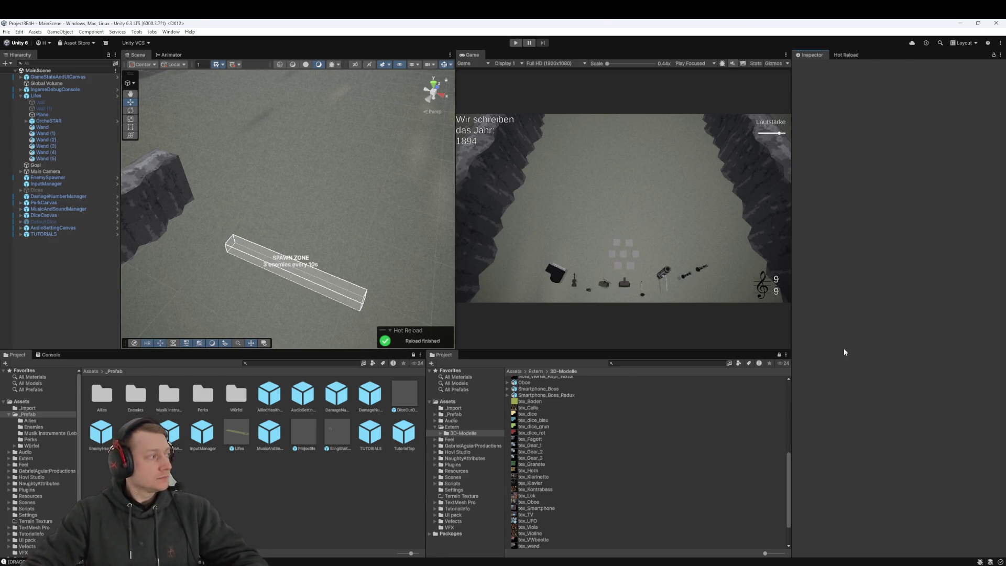
Play on to 2008, choosing the Je mehr desto besser! perk and the Explosionswürfel die
scroll(356, 313, "down", 3)
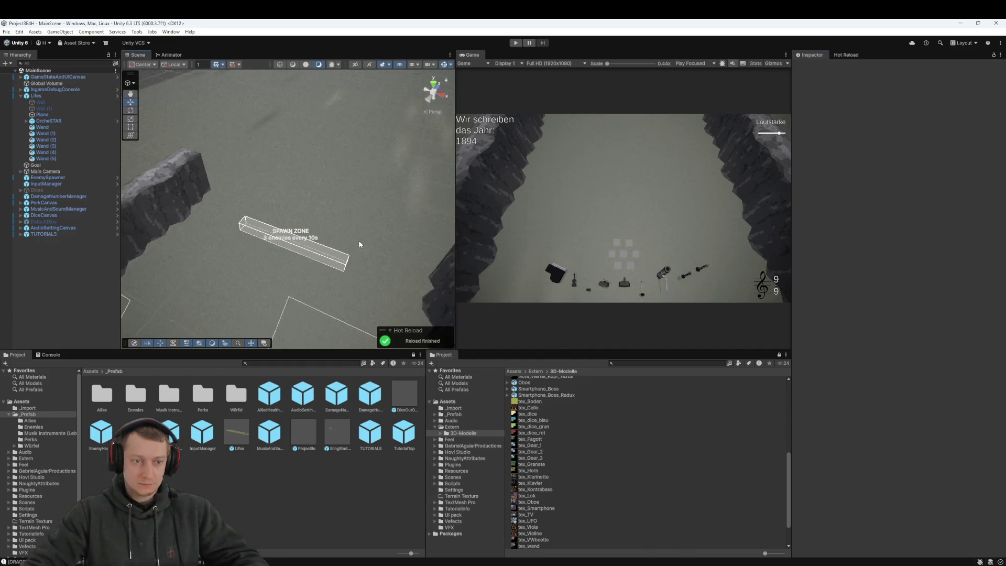
scroll(356, 243, "down", 3)
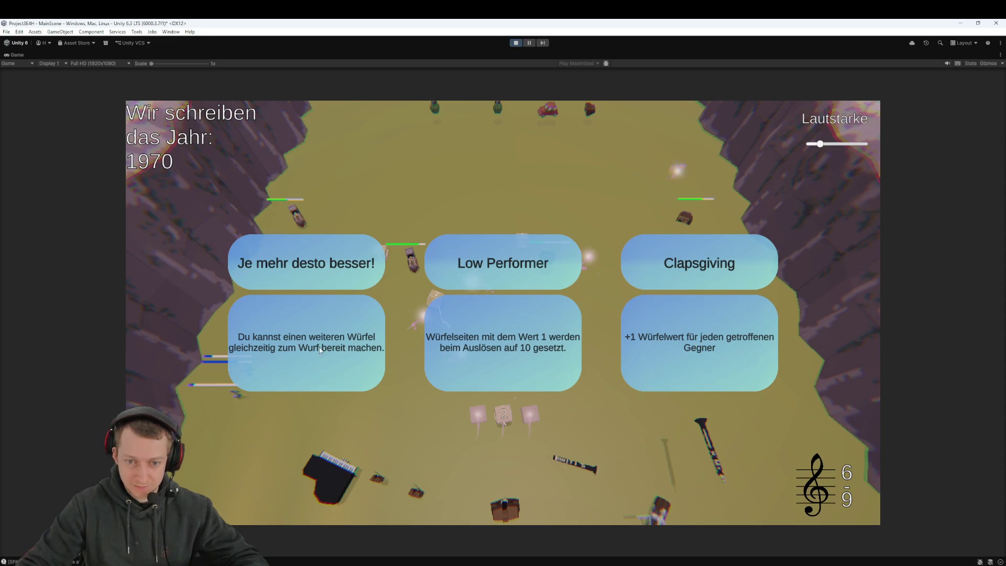
left_click(340, 343)
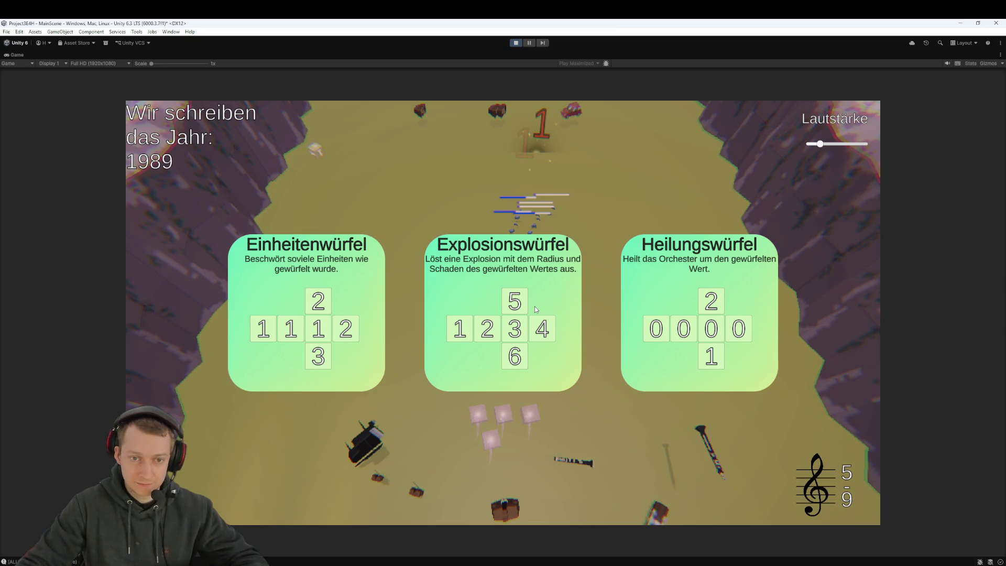
left_click(498, 304)
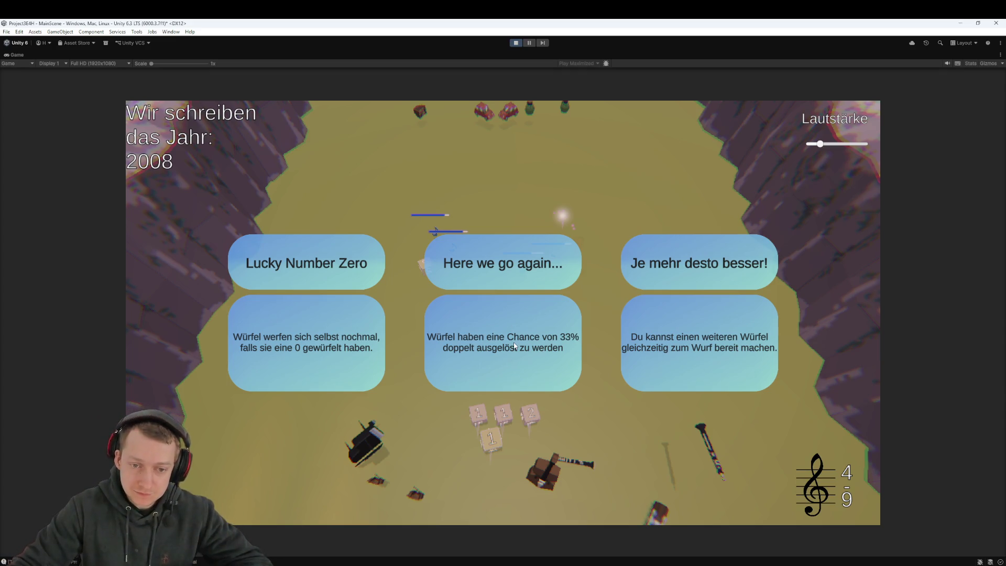
Pick the middle perk card, 'Here we go again...', to continue playing
left_click(508, 327)
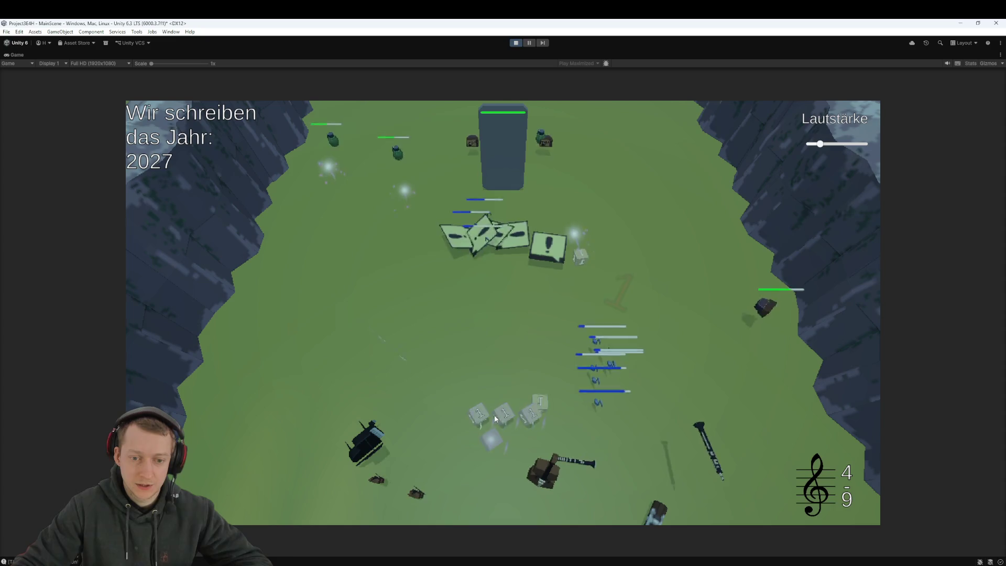
Throw a die at the enemies, then stop the play-test after reaching year 2027
mouse_move(545, 441)
left_mouse_down()
mouse_move(599, 321)
mouse_move(475, 341)
mouse_move(509, 489)
left_mouse_up()
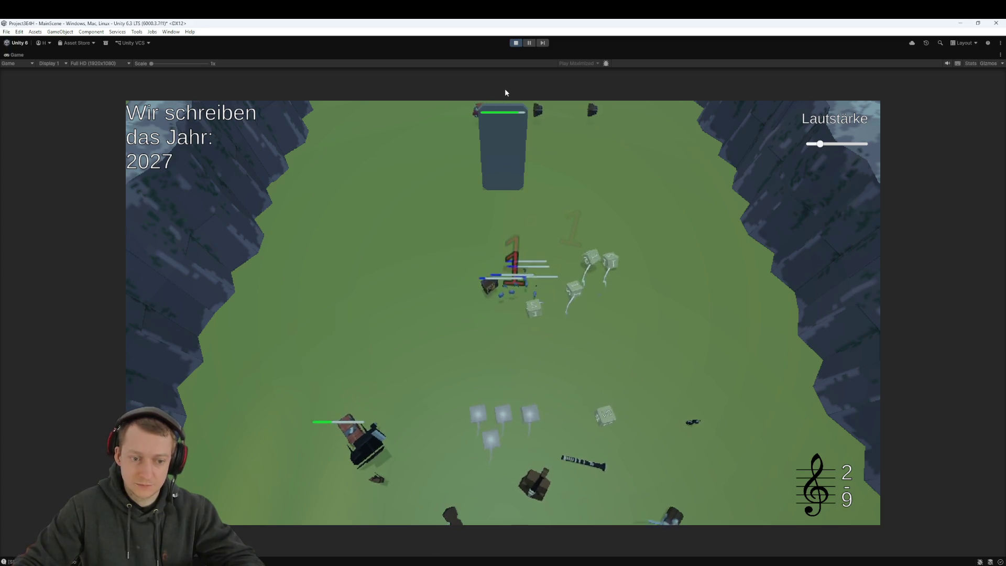
left_click(518, 44)
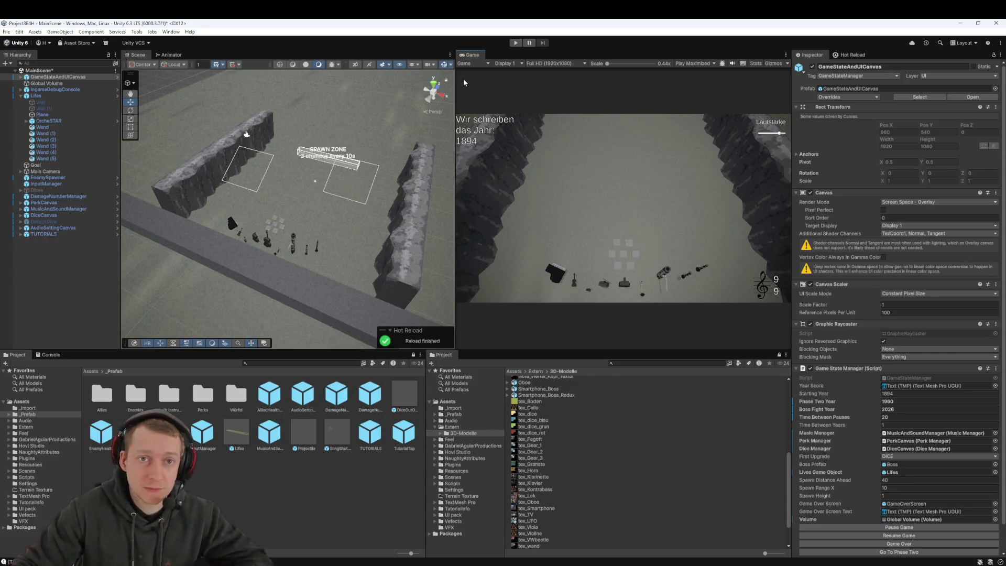
Clear the object selection, leaving MainScene in edit mode at year 1894
left_click(239, 512)
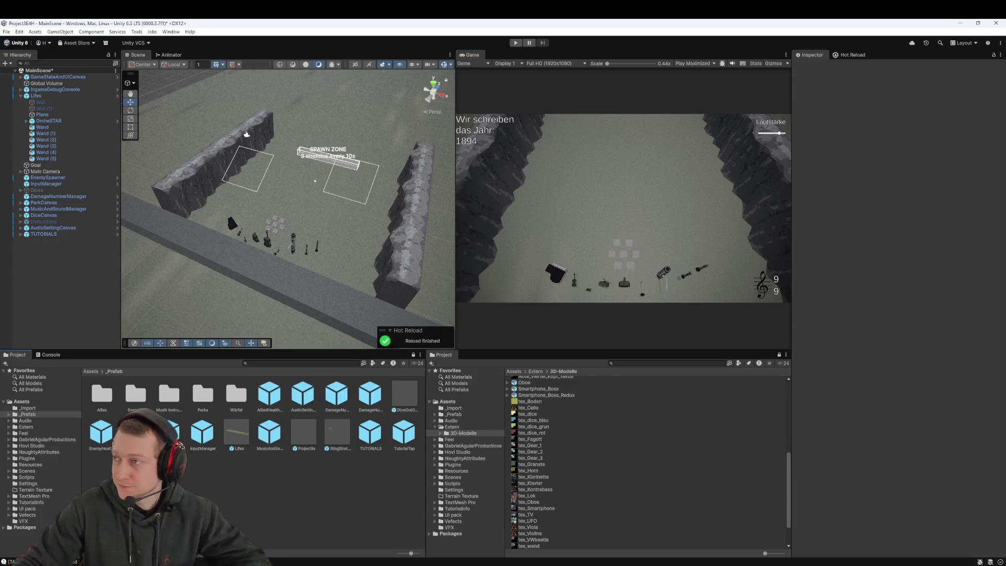
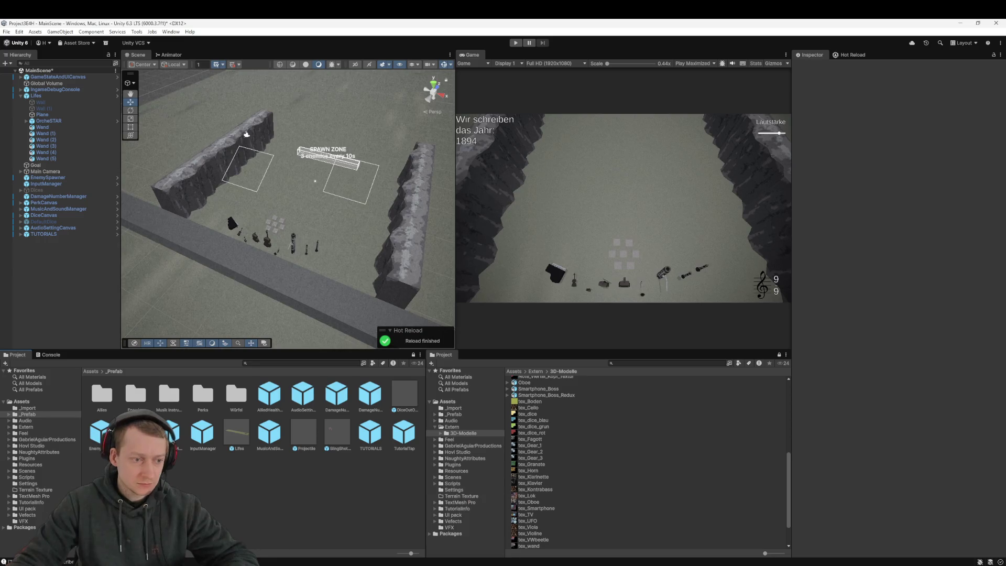
Go to Assets > Scripts and view the Ally.cs script's code in the Inspector
left_click(91, 373)
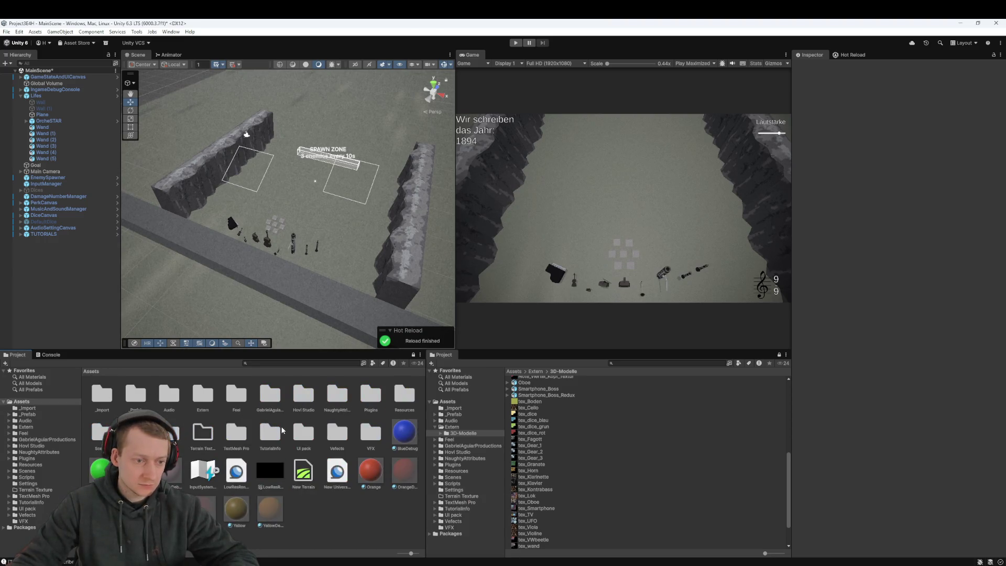
double_click(136, 433)
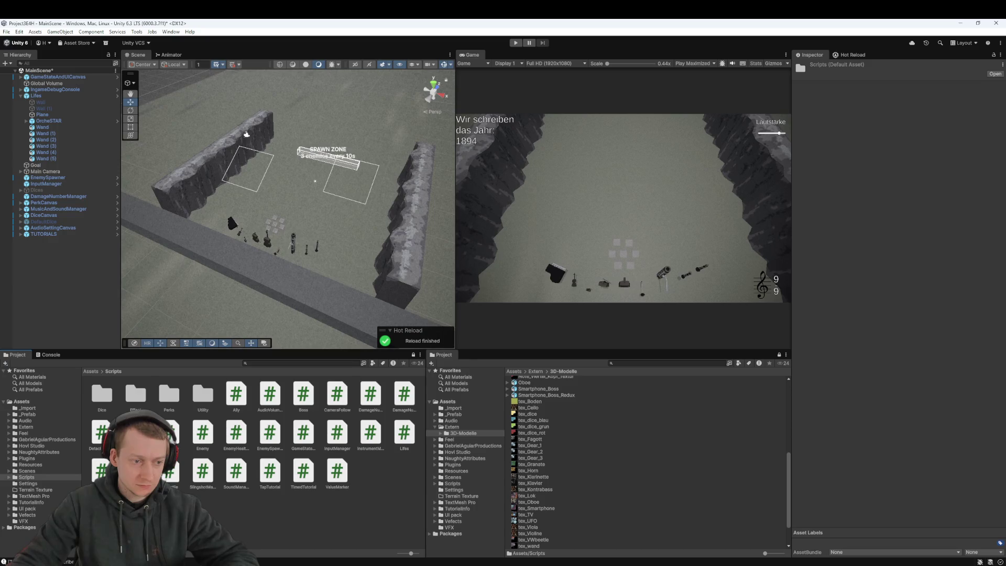
left_click(274, 529)
left_click(237, 394)
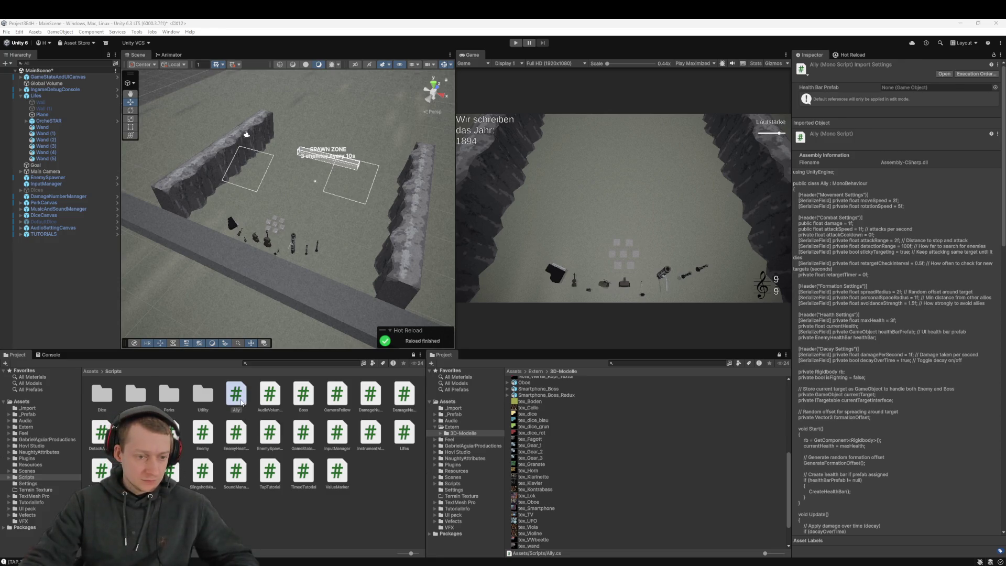
left_click(61, 272)
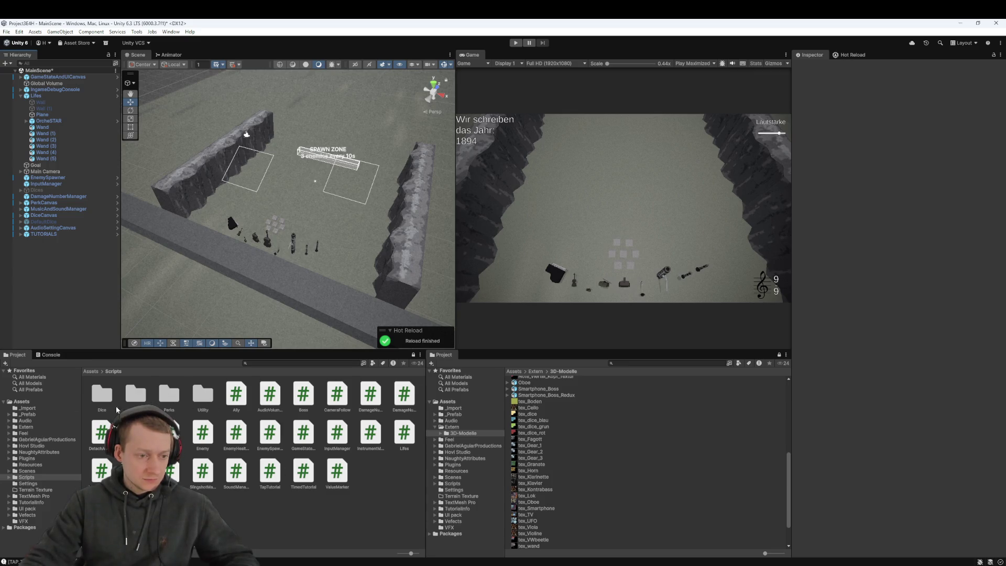
Open the Musiknote Allied prefab from Assets/_Prefab/Allies, preview its hit sound, then switch to Fork
left_click(91, 371)
double_click(136, 395)
double_click(102, 395)
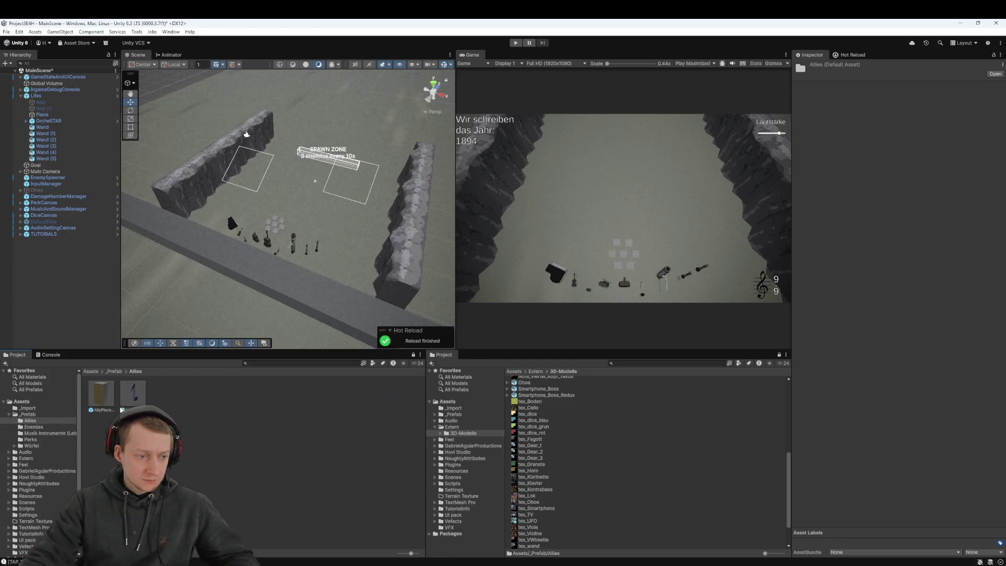
double_click(132, 394)
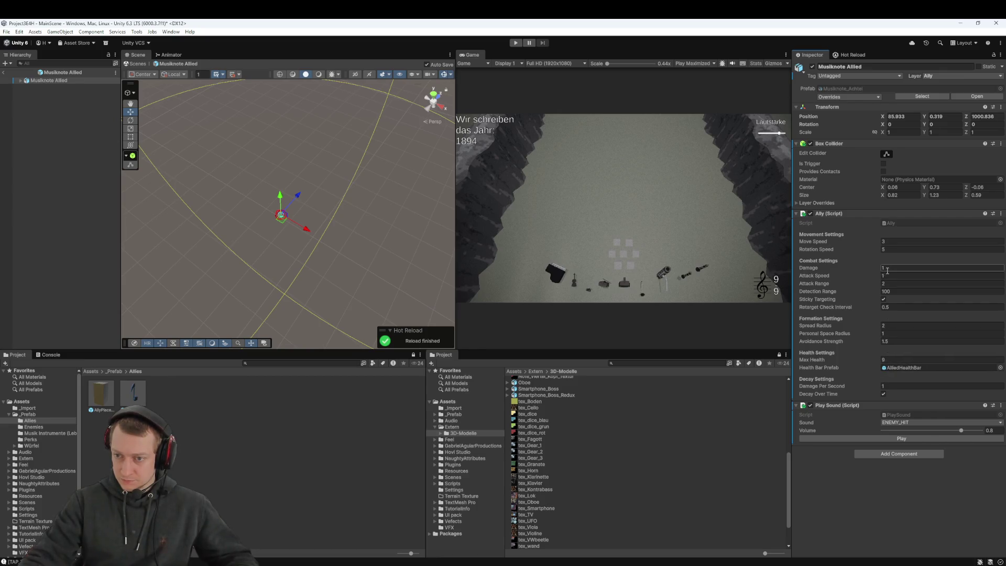
left_click(886, 440)
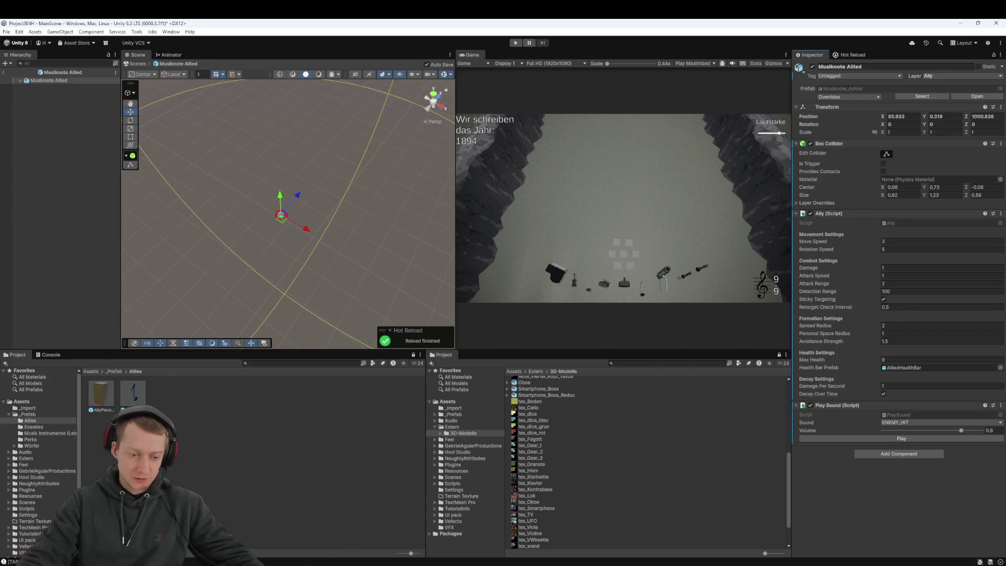
key("alt+Tab")
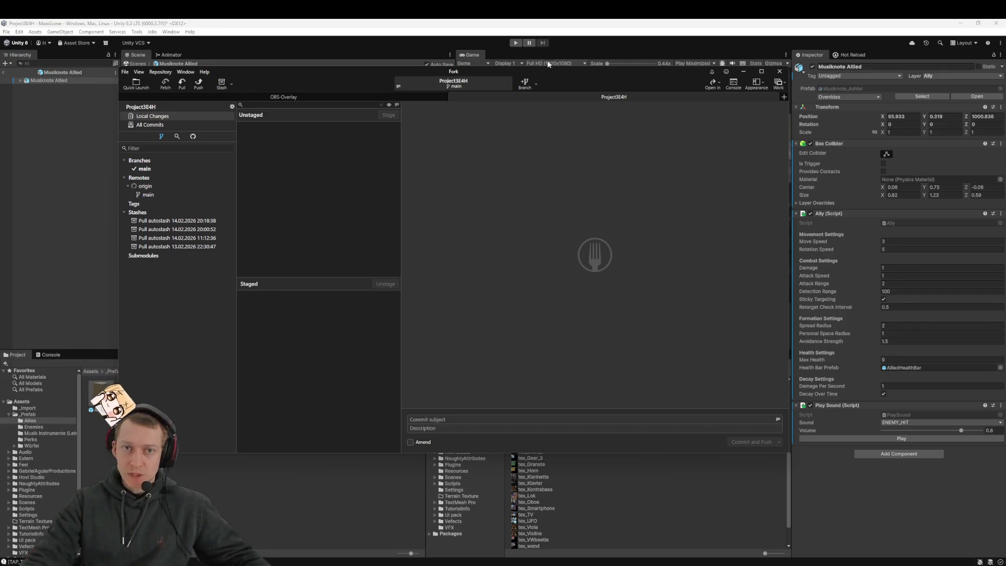
Start the game in play mode and turn the in-game volume down
left_click(540, 34)
left_click(516, 43)
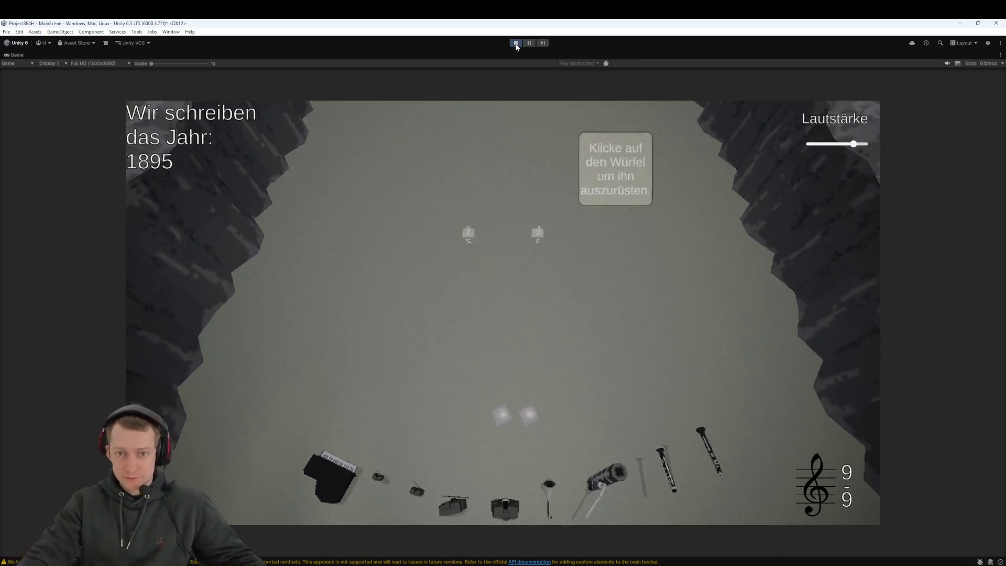
left_click_drag(853, 144, 818, 143)
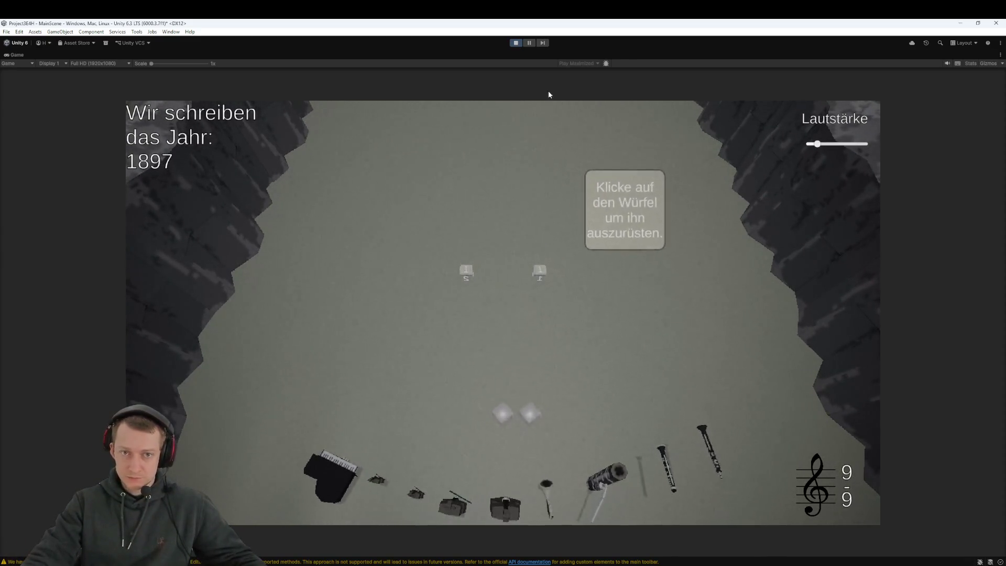
key("alt+Tab")
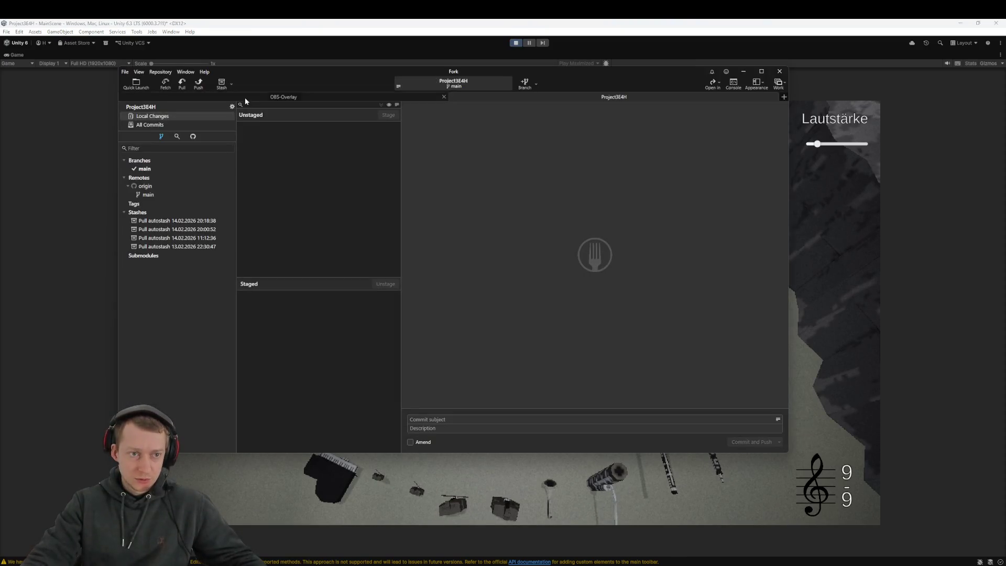
Fetch all remotes and pull origin/main in Fork, stopping the running game along the way
left_click(165, 83)
left_click(513, 277)
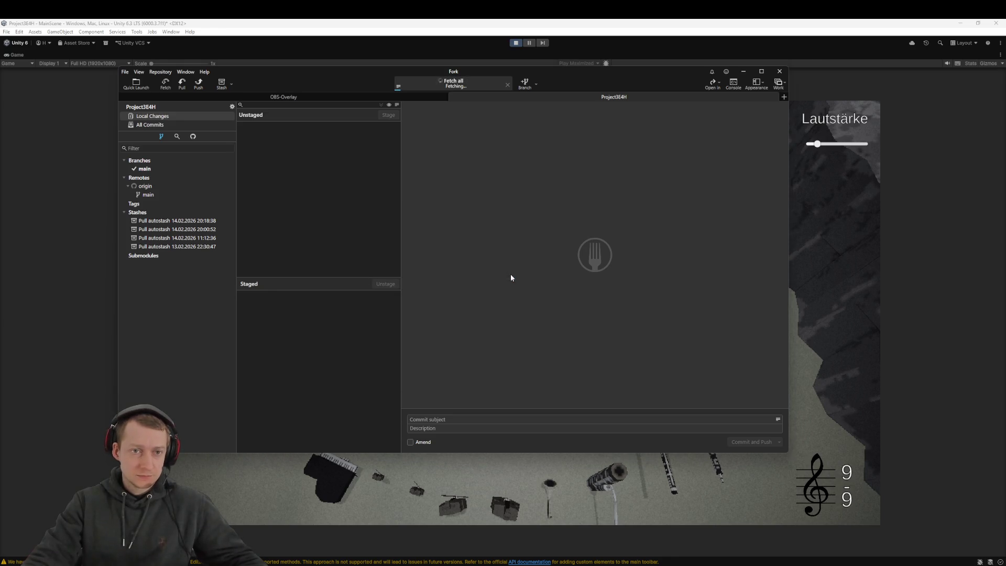
left_click(182, 83)
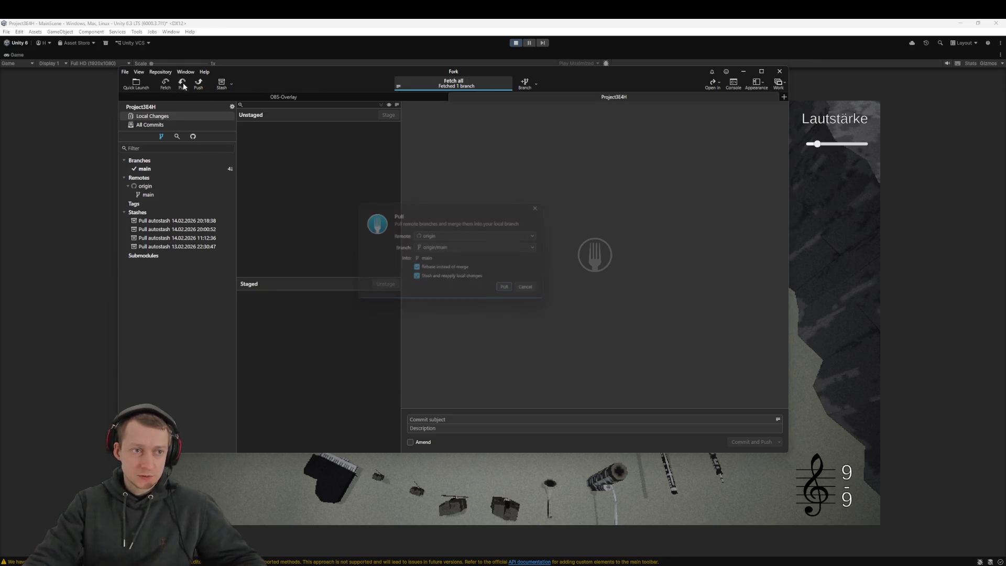
left_click(520, 43)
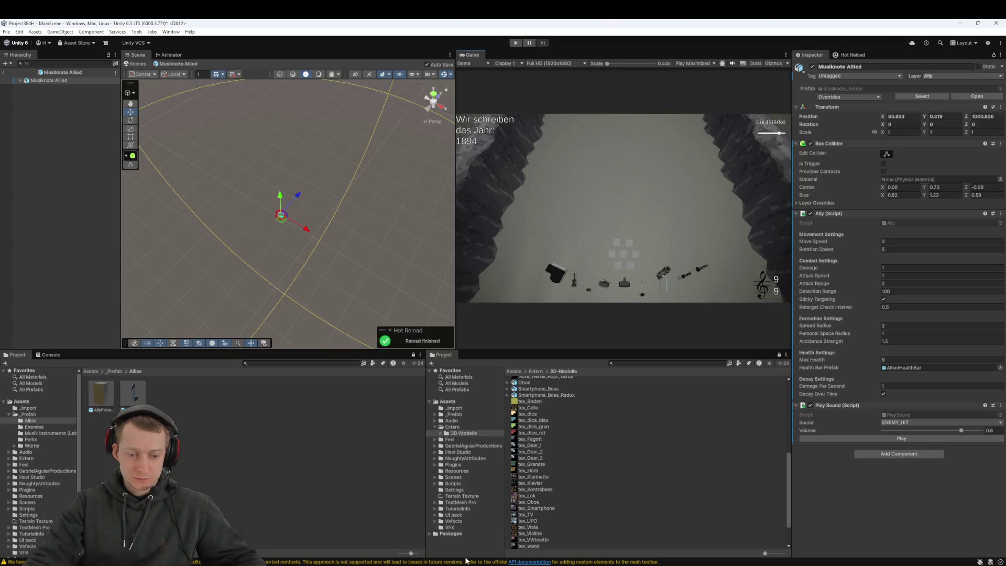
key("alt+Tab")
left_click(511, 291)
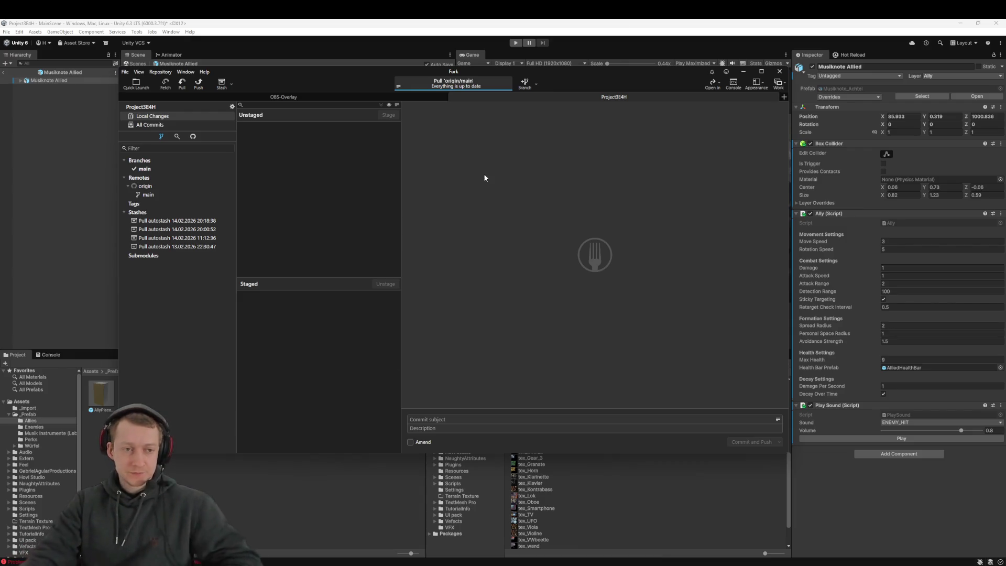
Review the newest commits in All Commits, from 'Fixed infinite Slot Bug' to 'Updated Dice Meshes'
left_click(185, 126)
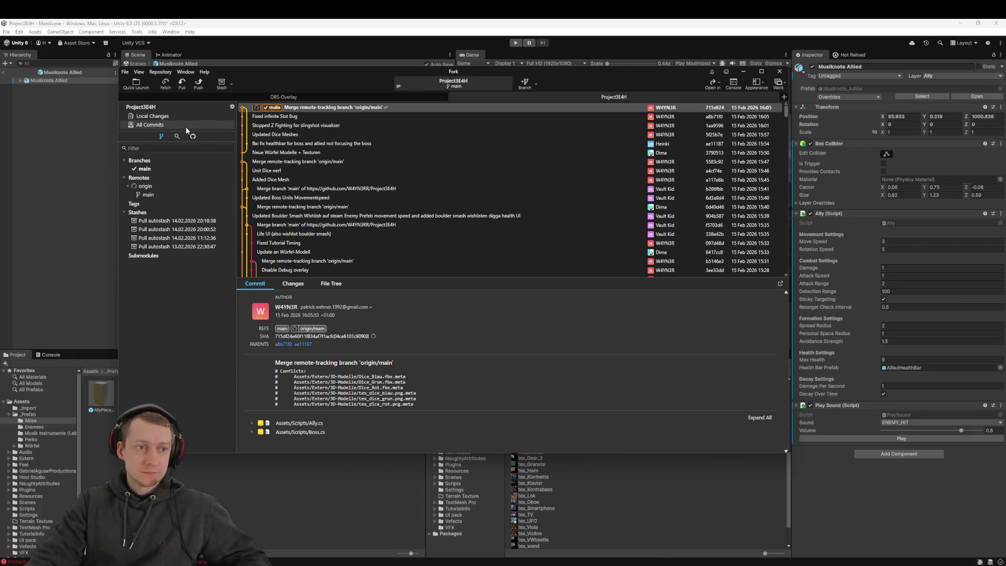
left_click(345, 117)
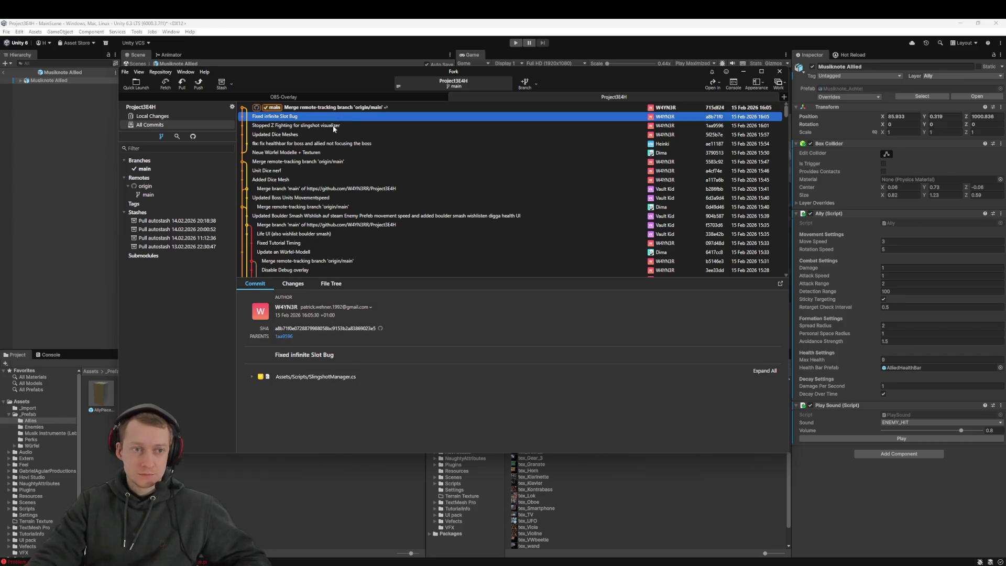
left_click(280, 126)
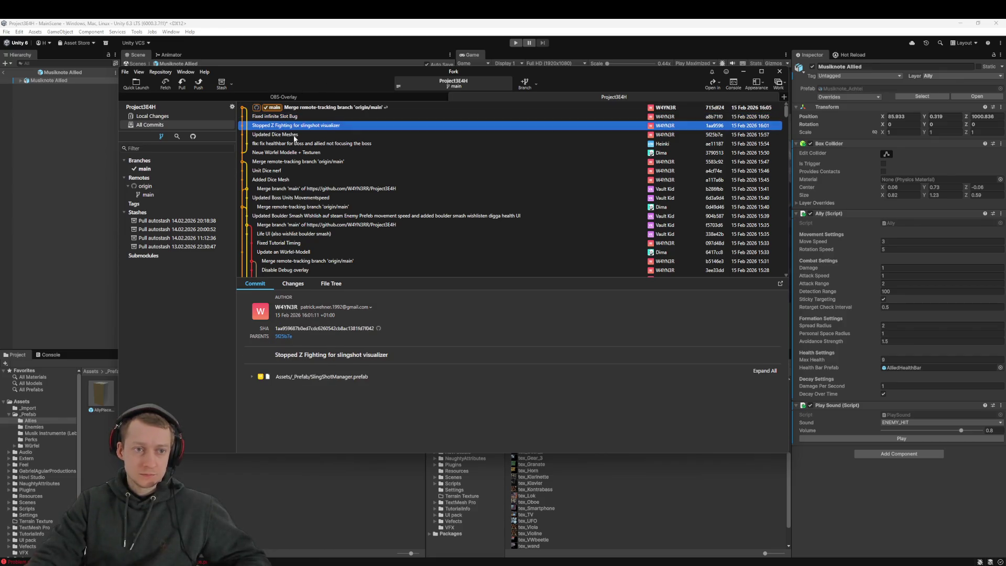
left_click(297, 135)
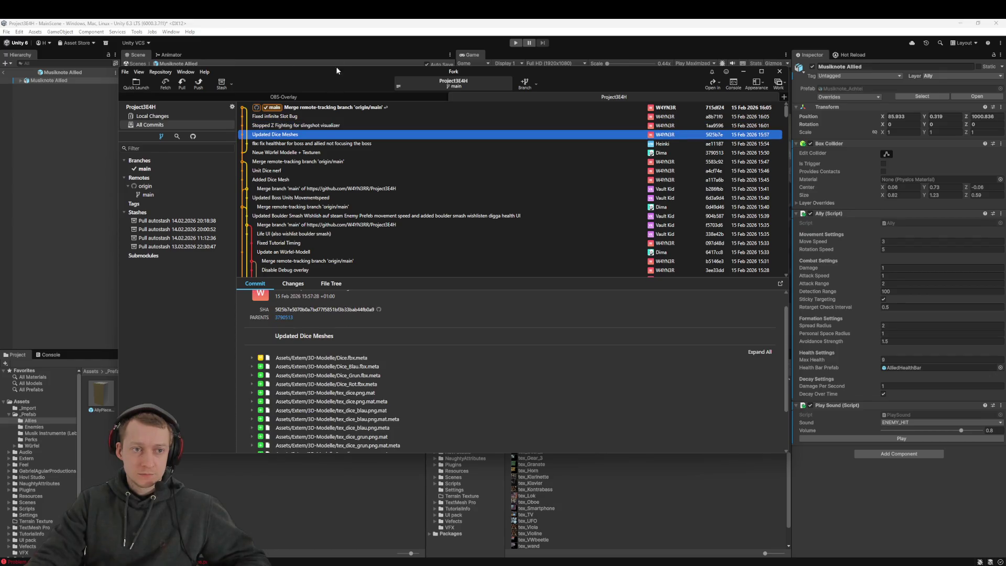
left_click(392, 30)
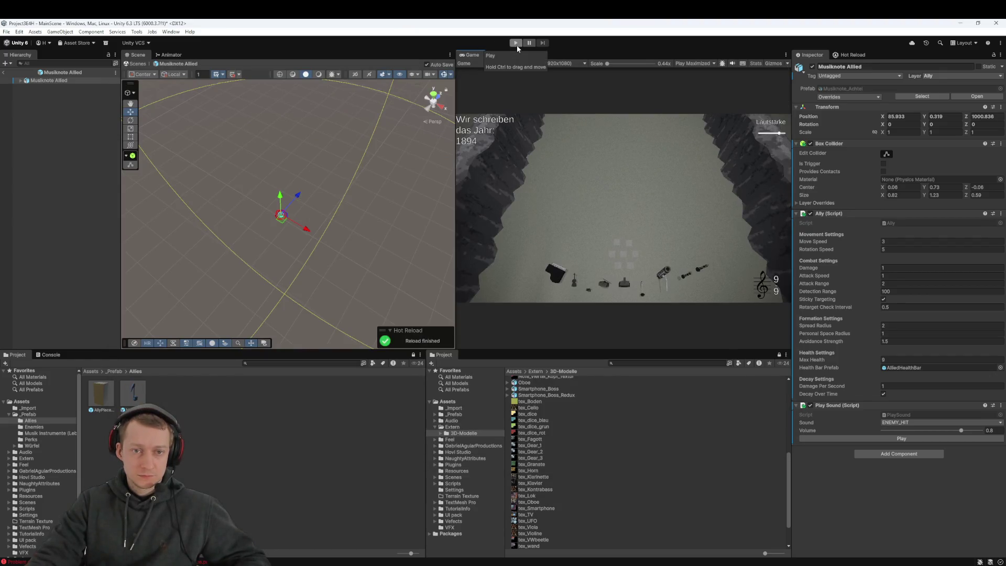
Leave the Musiknote Allied prefab, quit Unity with Don't Save, and reopen Project3E4H
left_click(83, 199)
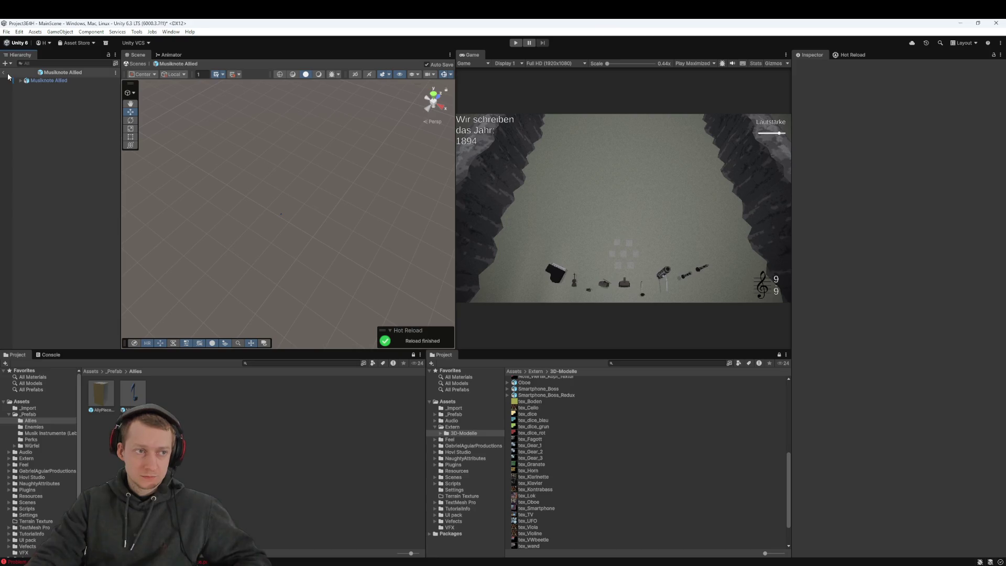
left_click(7, 74)
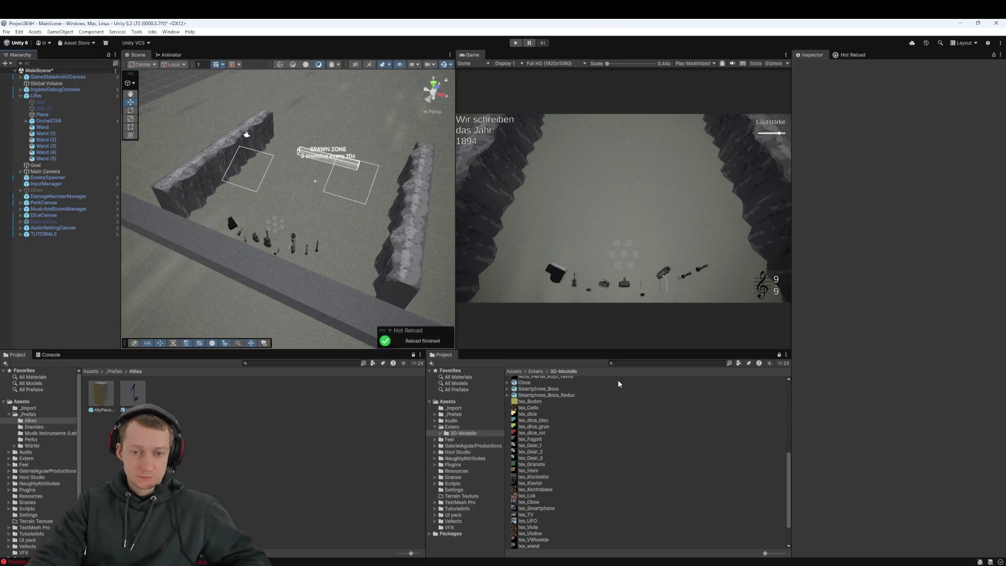
left_click(997, 23)
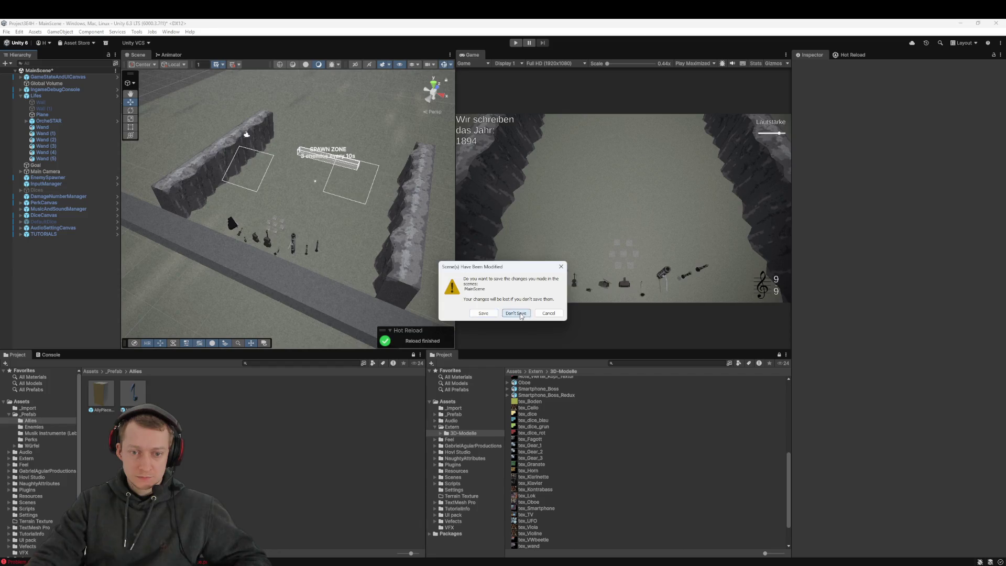
left_click(517, 314)
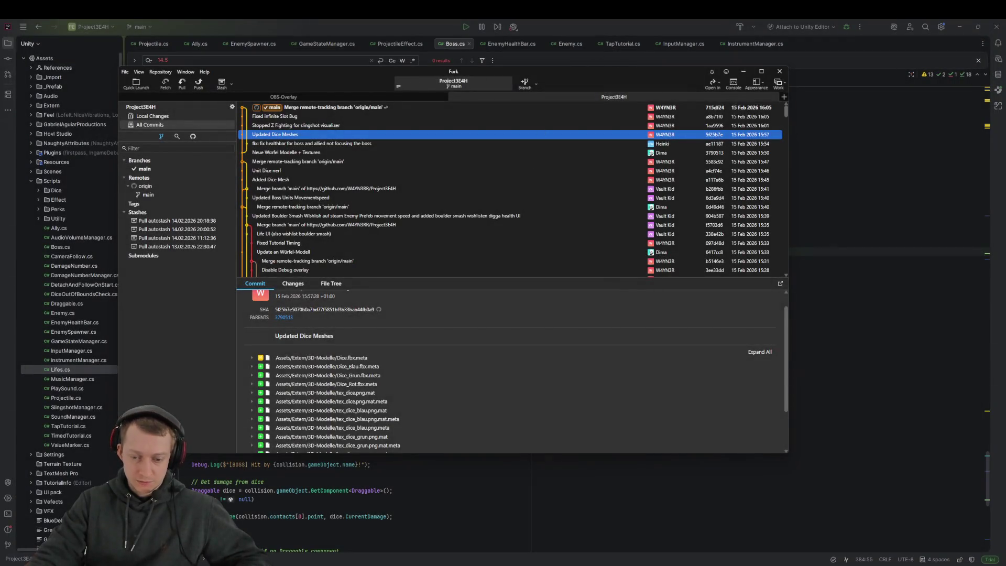
left_click(518, 151)
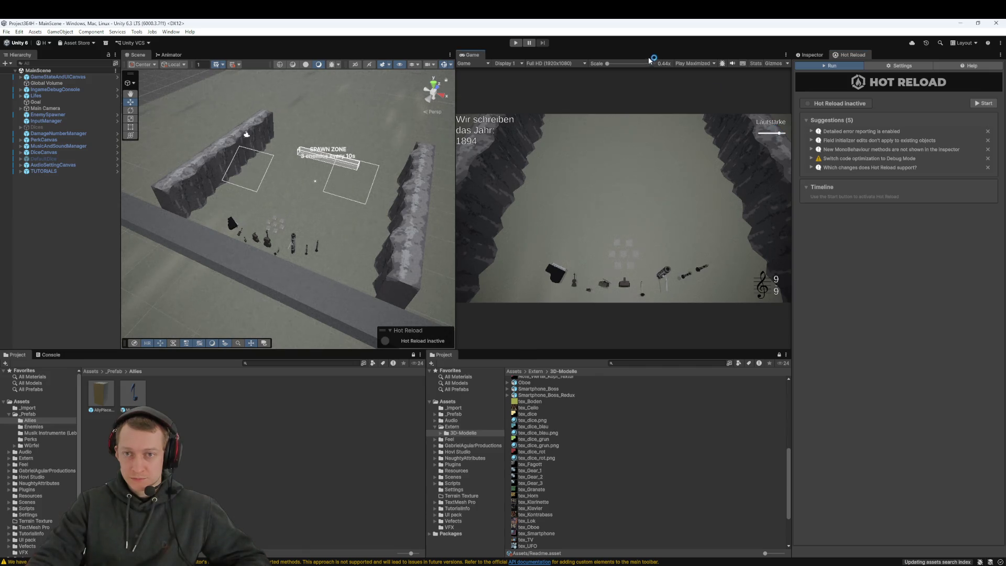
Start play mode, launch the first dice, and pick the 33% double-trigger dice upgrade
left_click(516, 44)
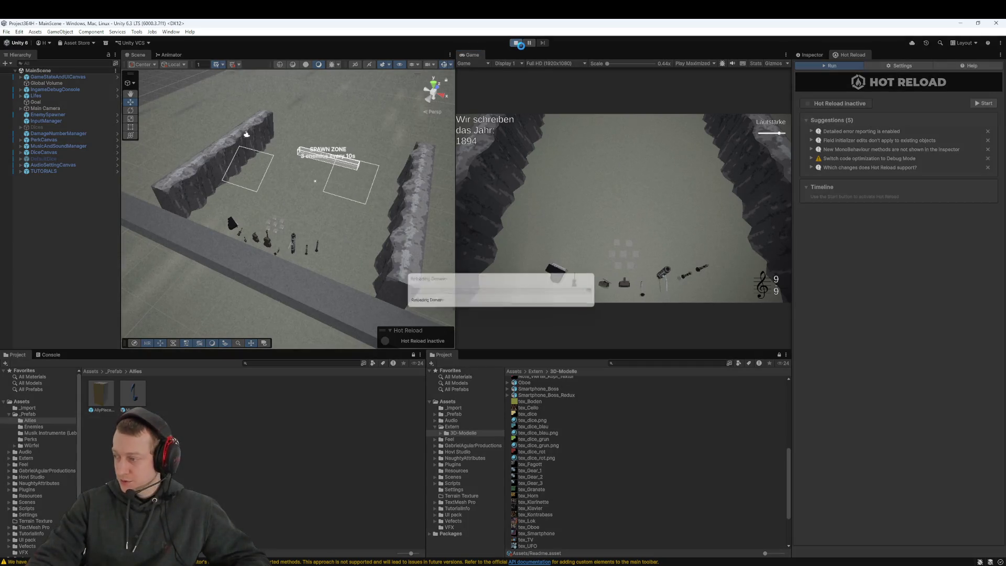
mouse_move(257, 563)
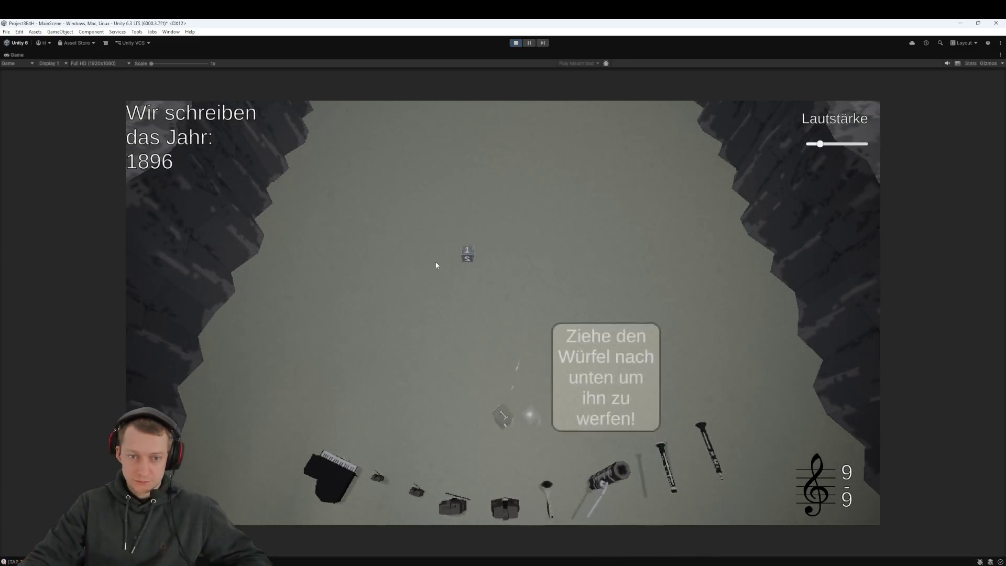
left_click_drag(524, 357, 531, 237)
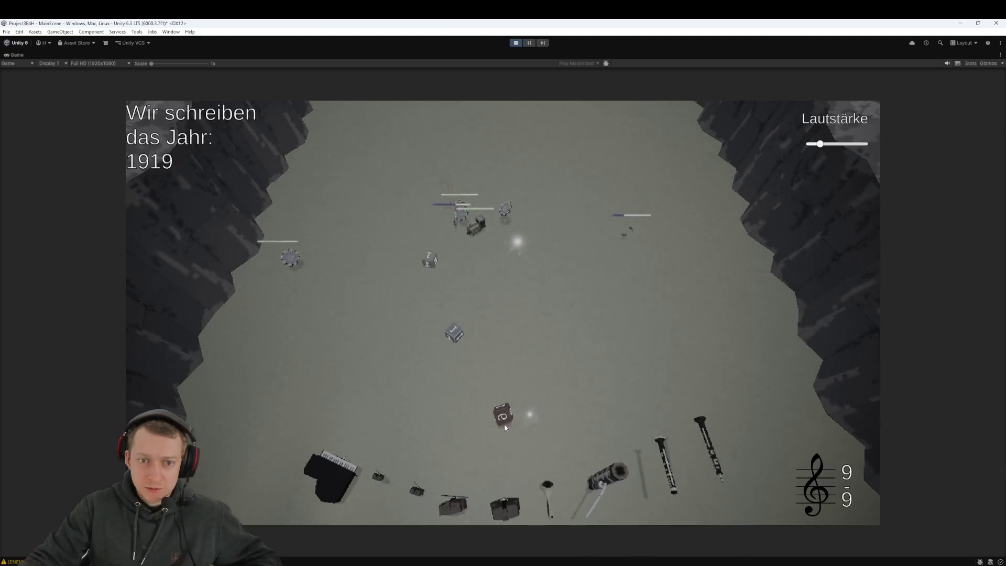
left_click_drag(449, 385, 452, 413)
left_click_drag(517, 489, 433, 376)
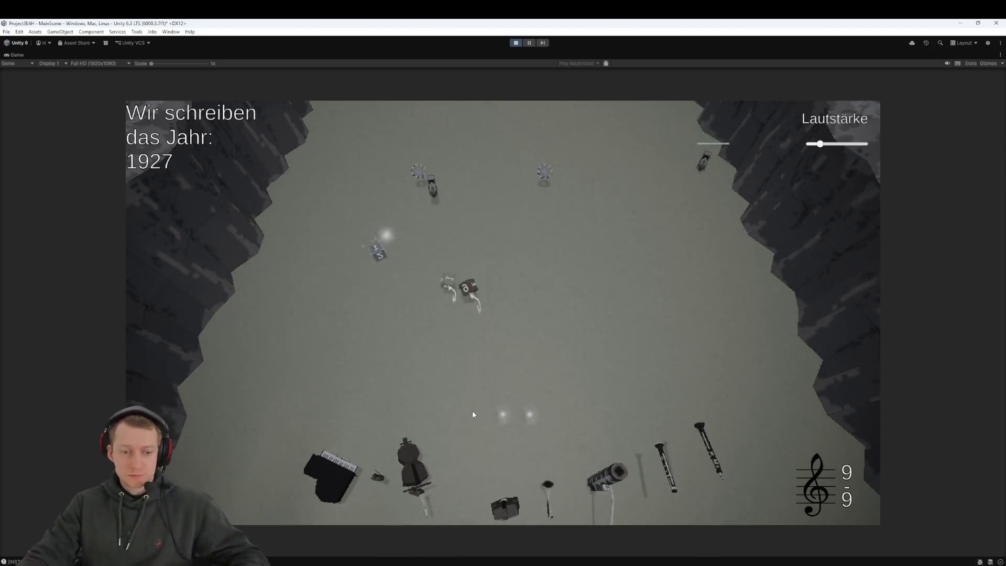
left_click_drag(446, 287, 505, 406)
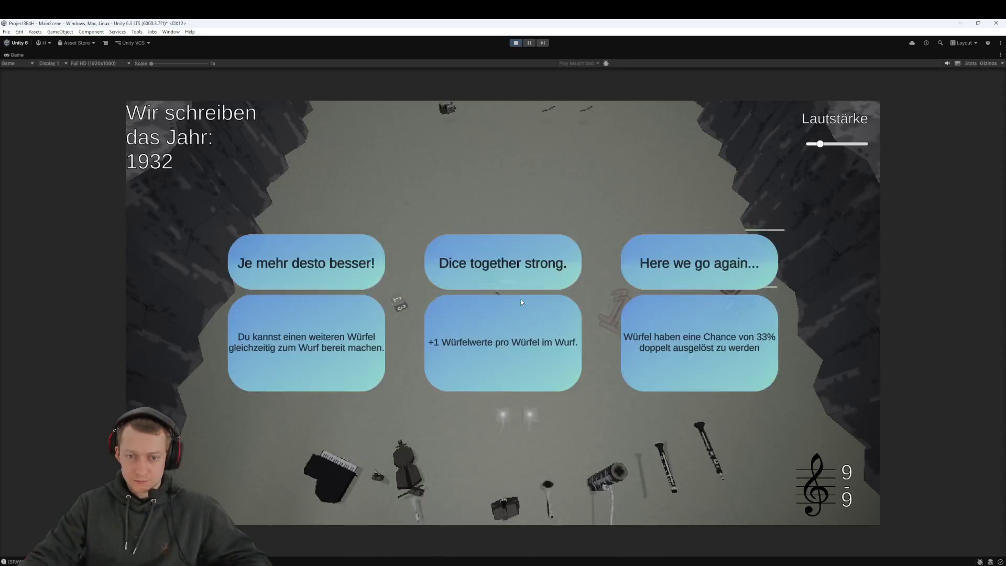
left_click(698, 348)
Load dice into the centre launch slot and choose the Projektilwürfel die
left_click_drag(393, 331, 505, 409)
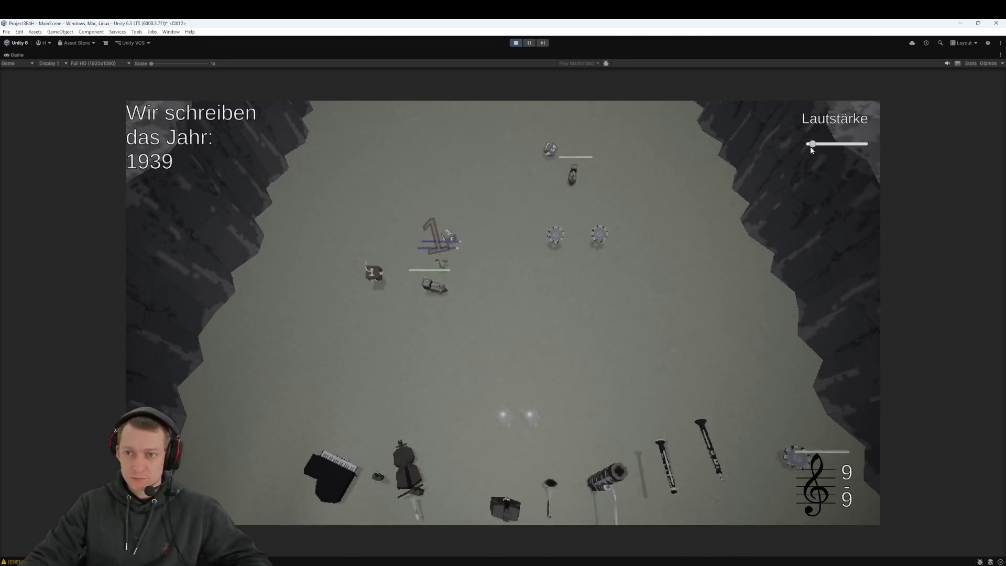
left_click_drag(385, 271, 491, 428)
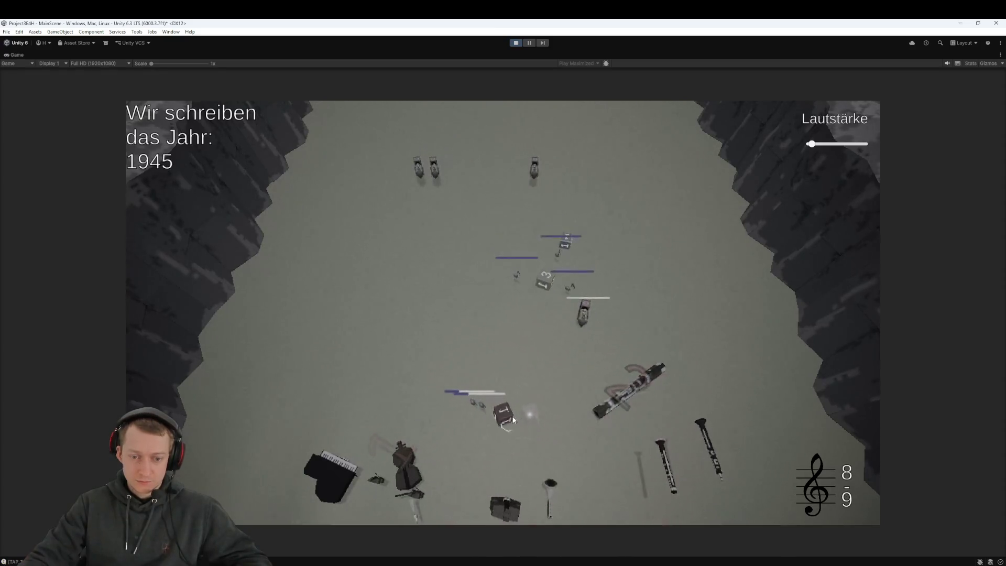
mouse_move(548, 307)
left_mouse_down()
mouse_move(513, 410)
mouse_move(566, 430)
mouse_move(504, 415)
left_mouse_up()
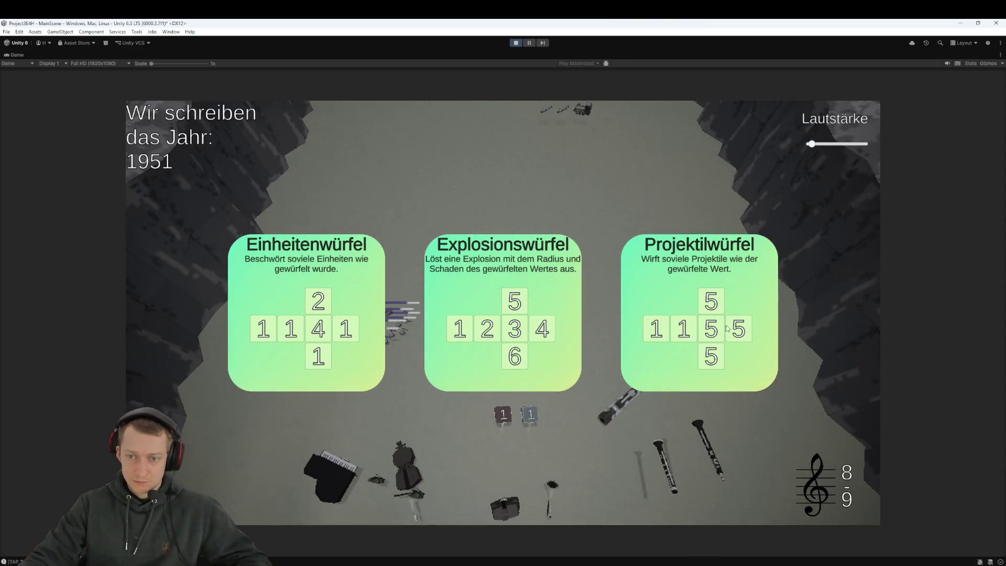
left_click(656, 317)
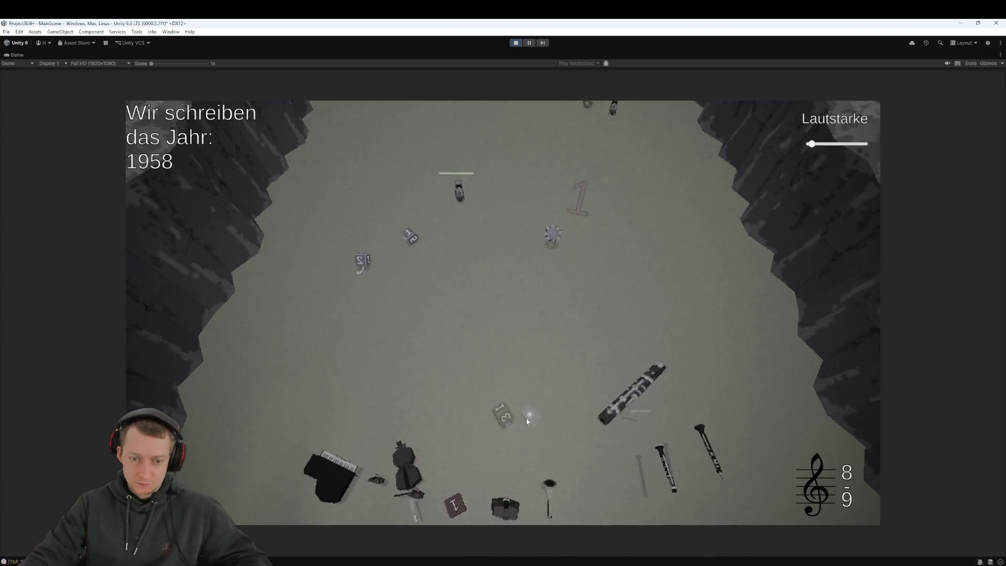
Fling the red and grey dice at the enemies and pick the Lucky Number Zero upgrade
left_click_drag(415, 259, 533, 447)
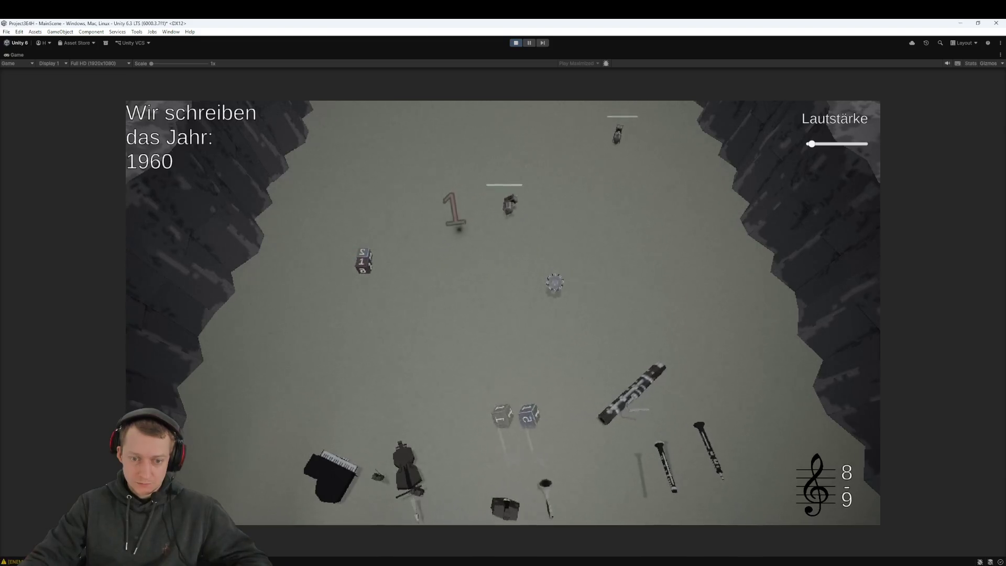
left_click_drag(364, 256, 502, 412)
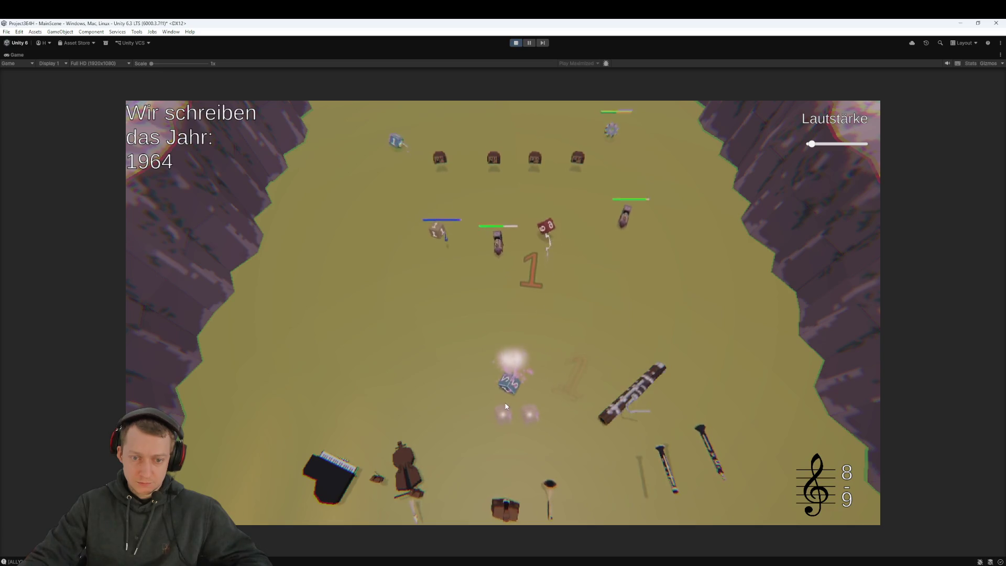
mouse_move(378, 160)
left_mouse_down()
mouse_move(404, 161)
mouse_move(427, 190)
left_mouse_up()
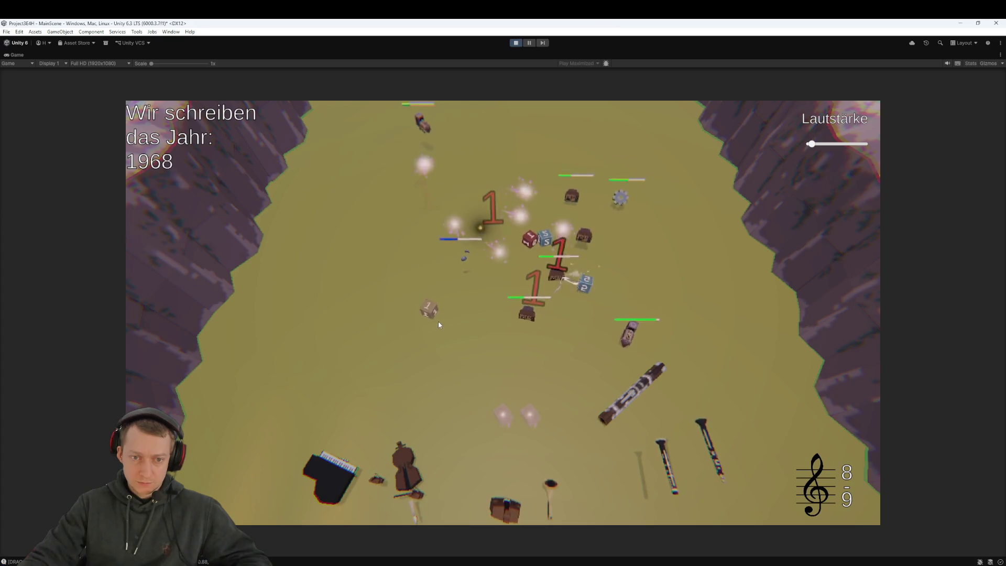
left_click_drag(510, 427, 529, 341)
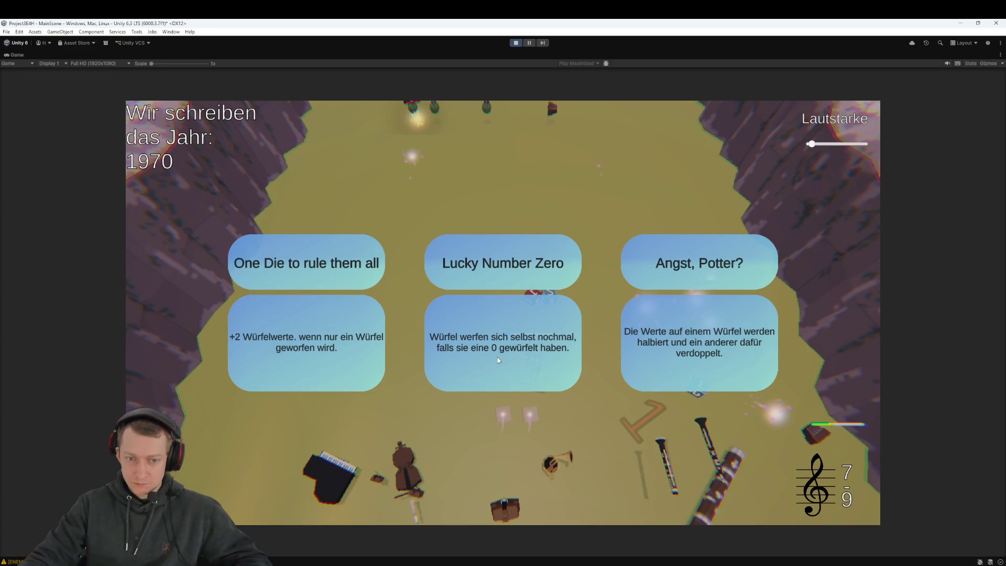
left_click(301, 335)
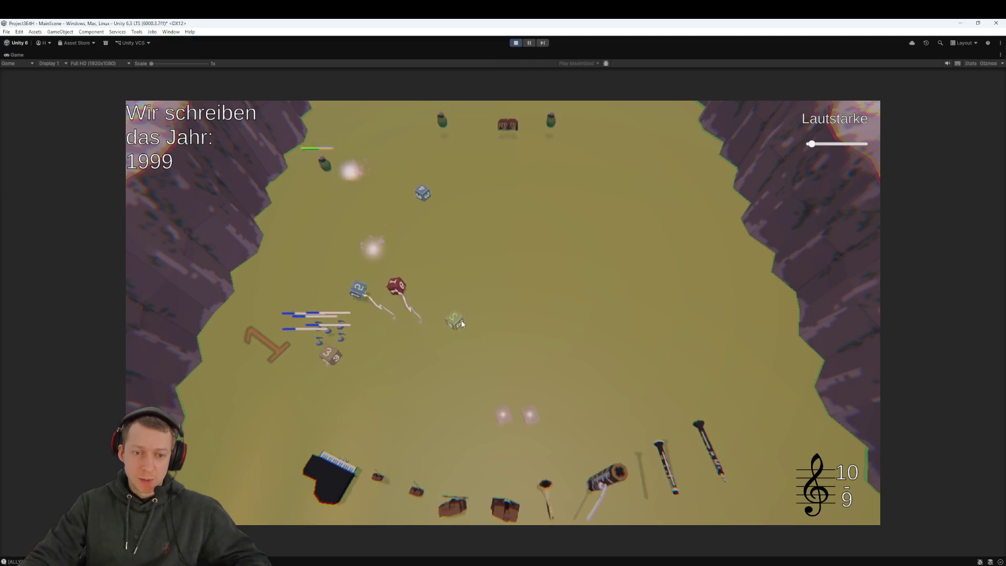
Launch the green die and pick the Je mehr desto besser! upgrade
left_click_drag(452, 337, 486, 384)
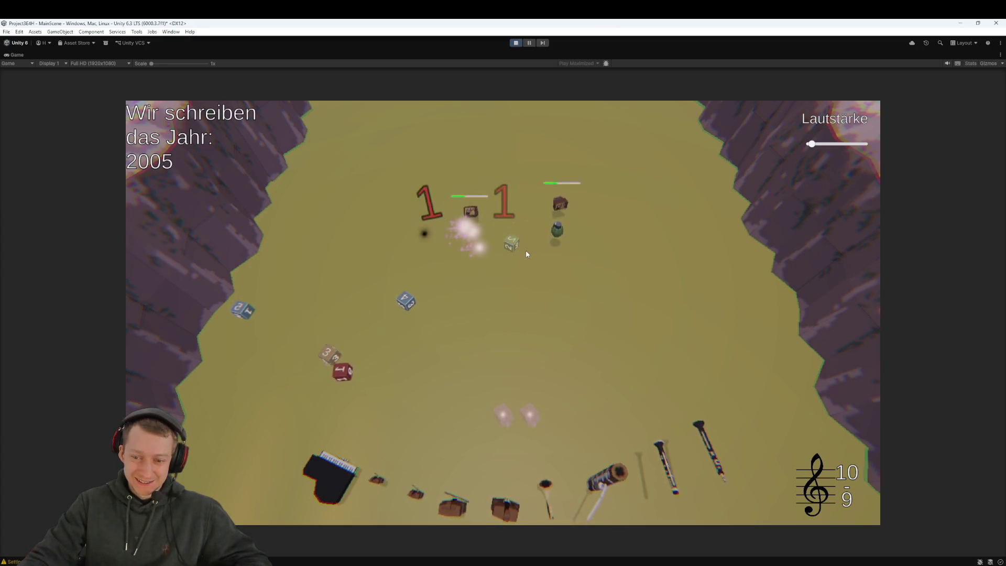
left_click_drag(516, 256, 522, 394)
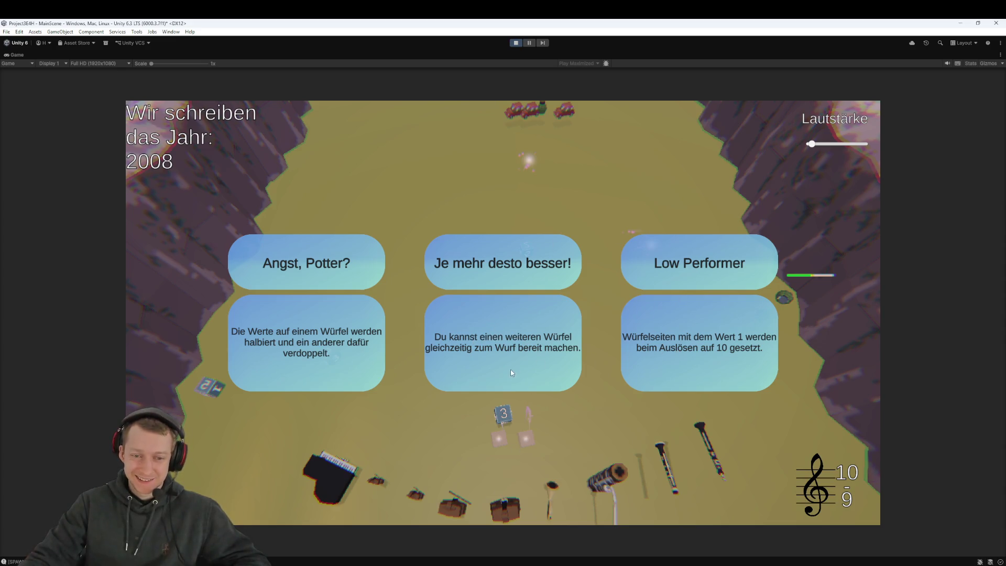
left_click(505, 347)
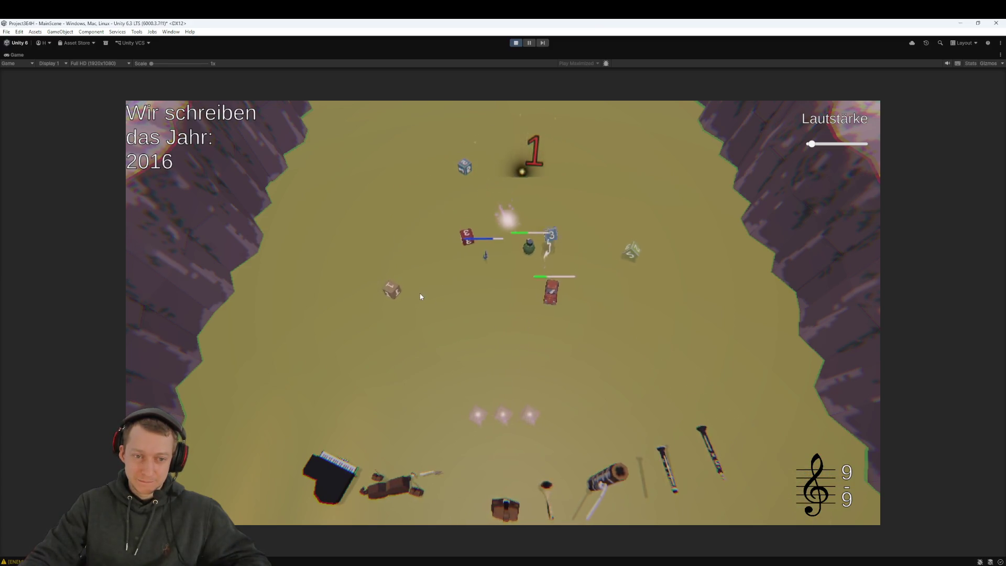
Send the green and red dice through the middle launch slot until the year reaches 2027
mouse_move(392, 302)
left_mouse_down()
mouse_move(402, 336)
mouse_move(422, 355)
left_mouse_up()
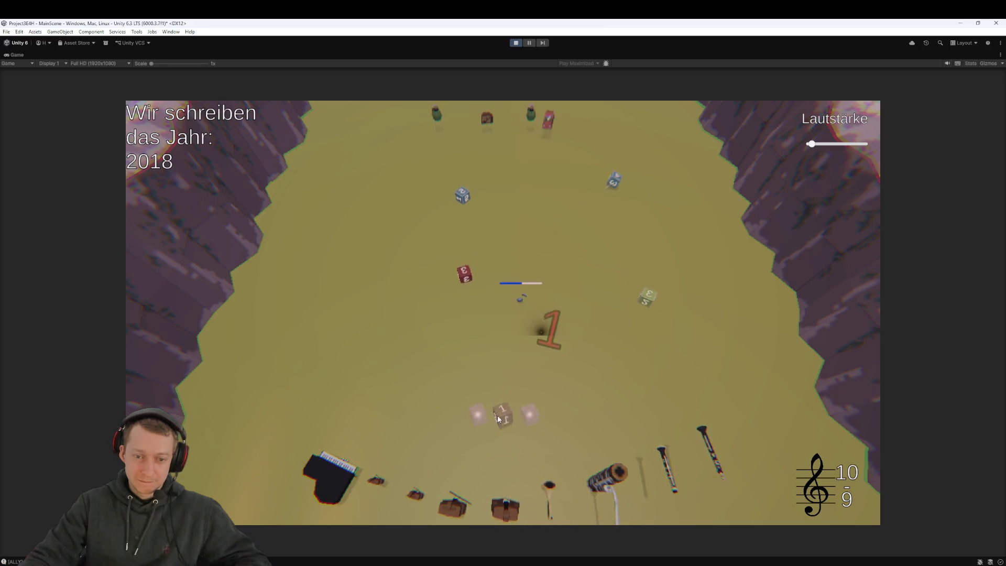
mouse_move(659, 342)
left_mouse_down()
mouse_move(477, 361)
mouse_move(506, 414)
left_mouse_up()
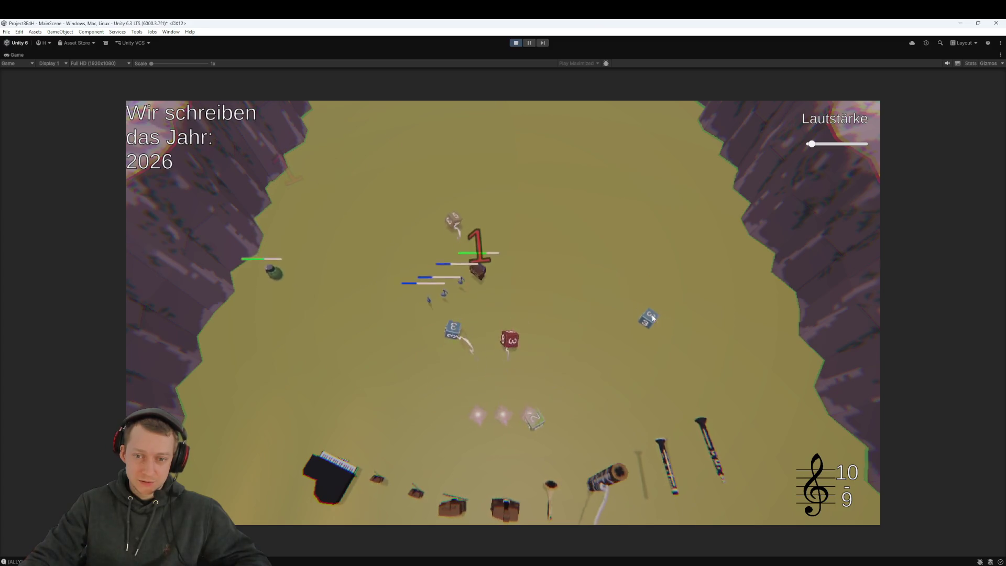
left_click_drag(510, 341, 510, 397)
left_click_drag(400, 407, 483, 416)
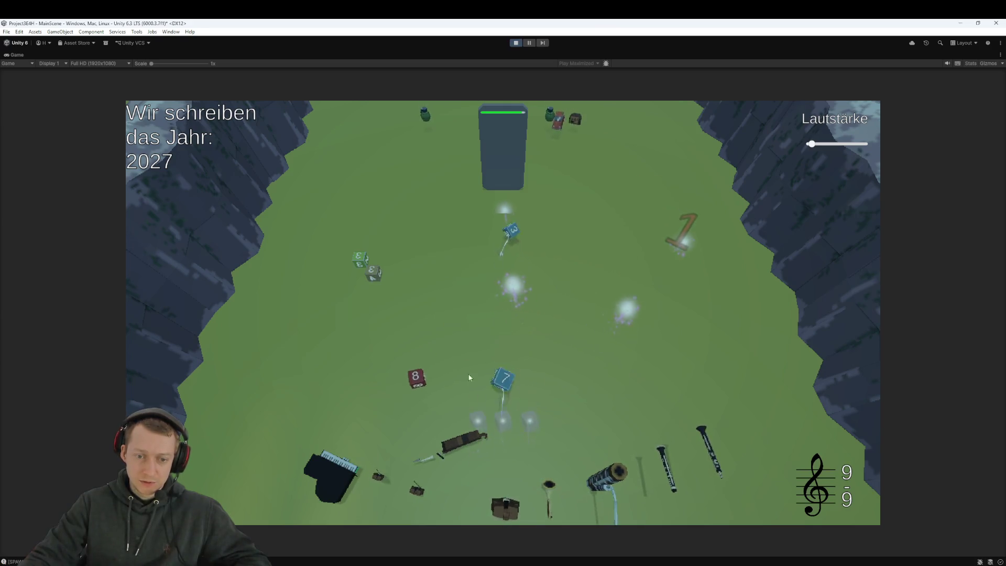
Bring the grey, green and blue dice down to the glowing launch slots against the tower's defenders
left_click_drag(379, 275, 498, 386)
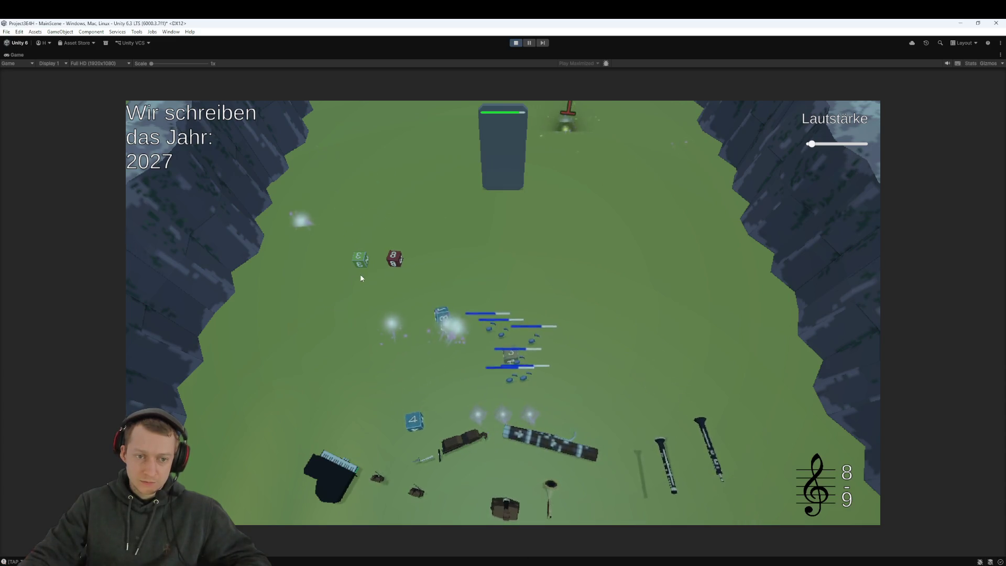
left_click_drag(370, 263, 483, 367)
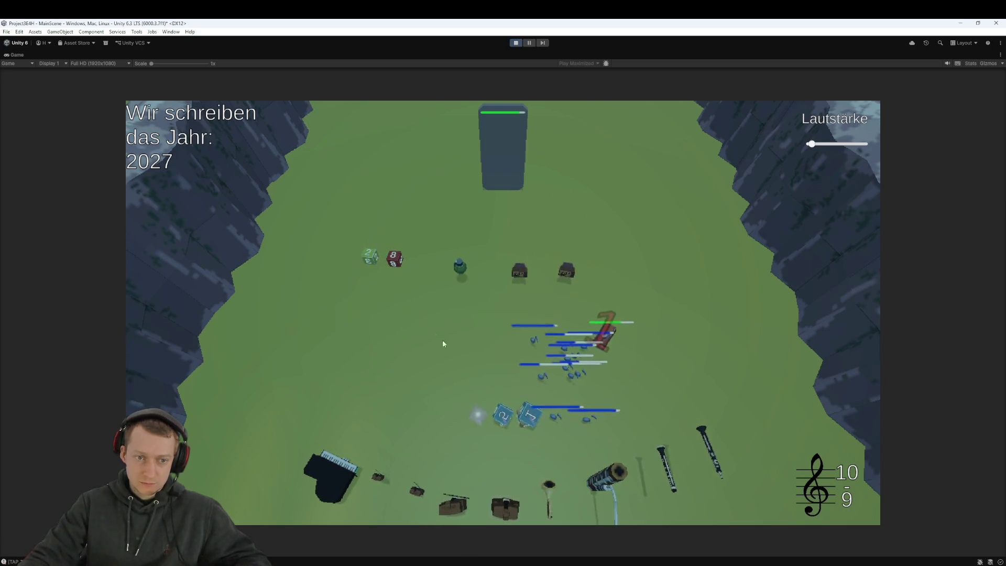
left_click_drag(376, 262, 503, 414)
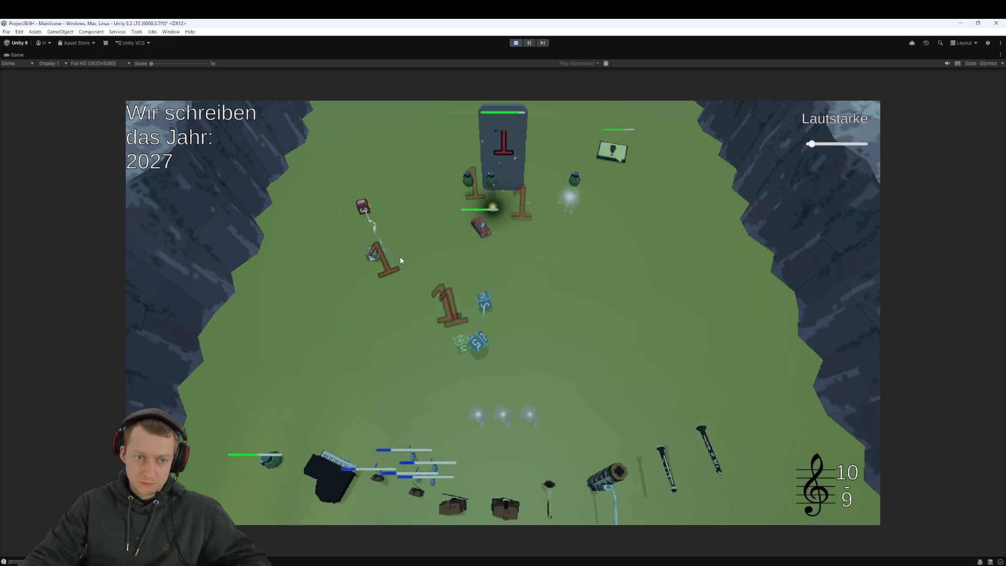
left_click_drag(375, 259, 503, 414)
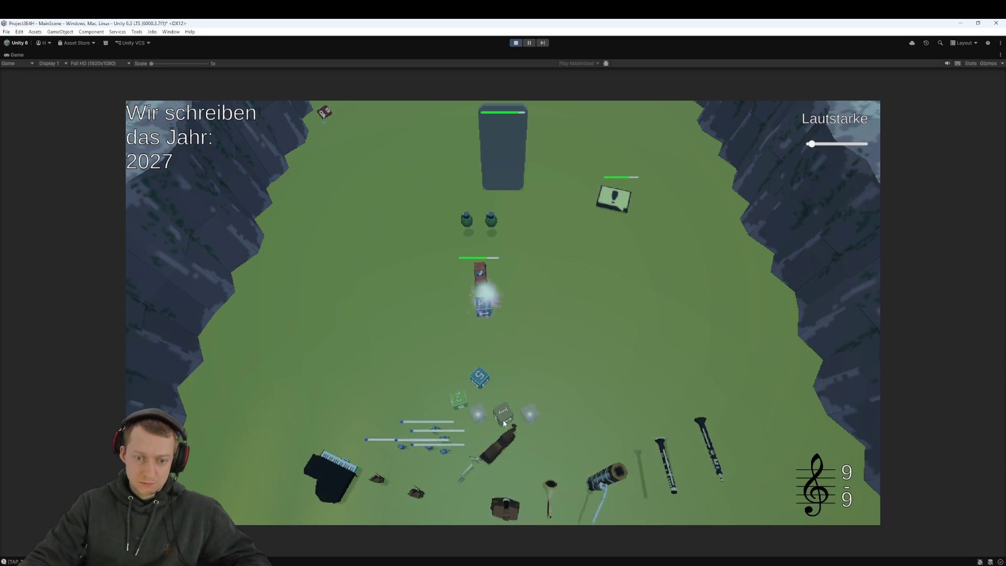
left_click_drag(480, 360, 483, 357)
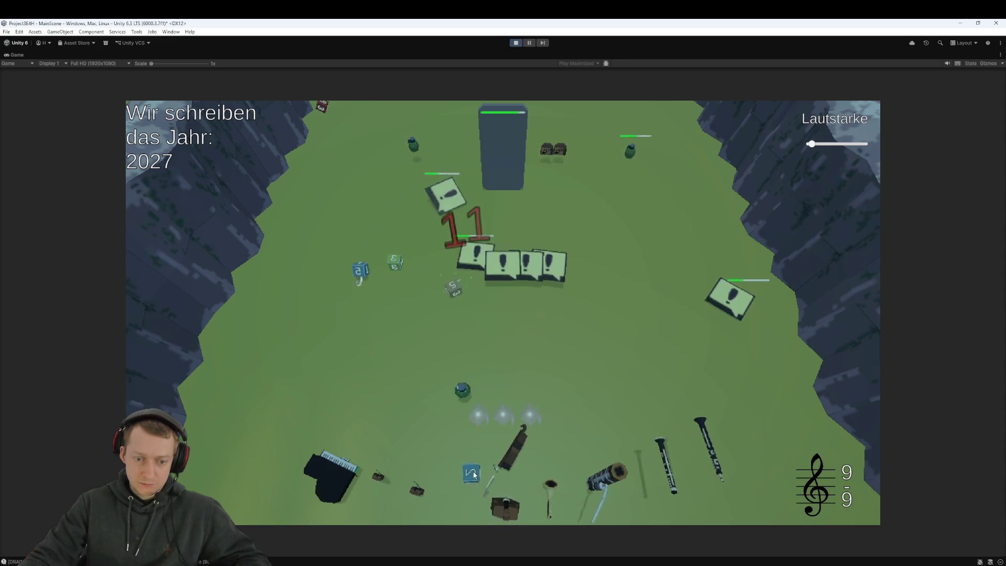
mouse_move(477, 417)
left_mouse_down()
mouse_move(464, 420)
mouse_move(354, 220)
mouse_move(379, 283)
left_mouse_up()
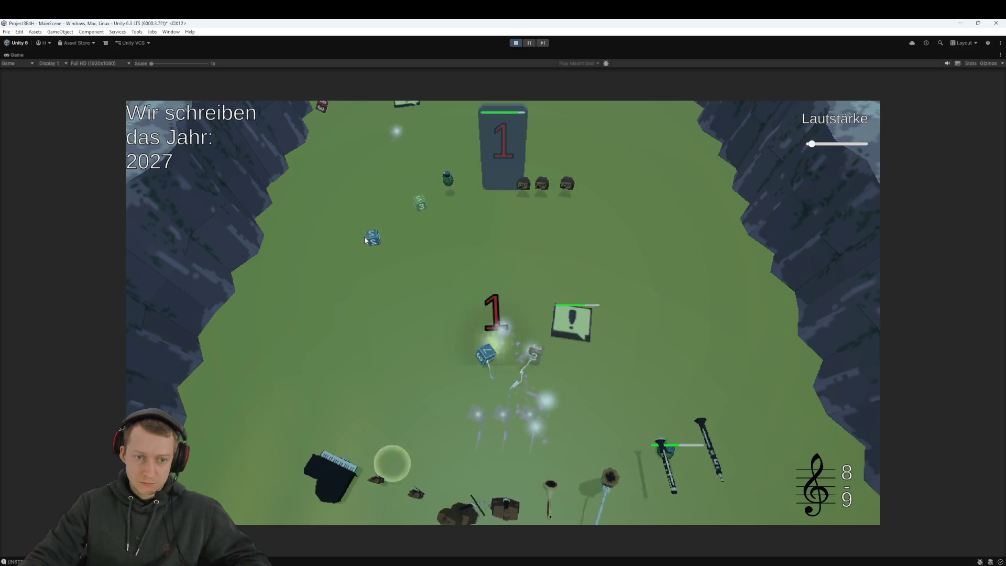
left_click_drag(480, 338, 509, 409)
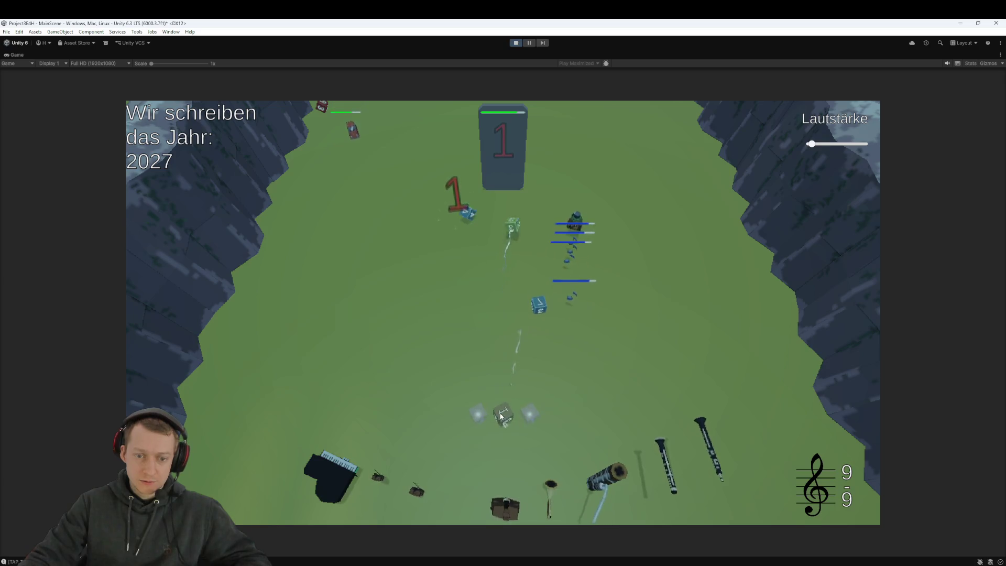
Launch the blue and grey dice from the middle slot, then pause the game
left_click(540, 340)
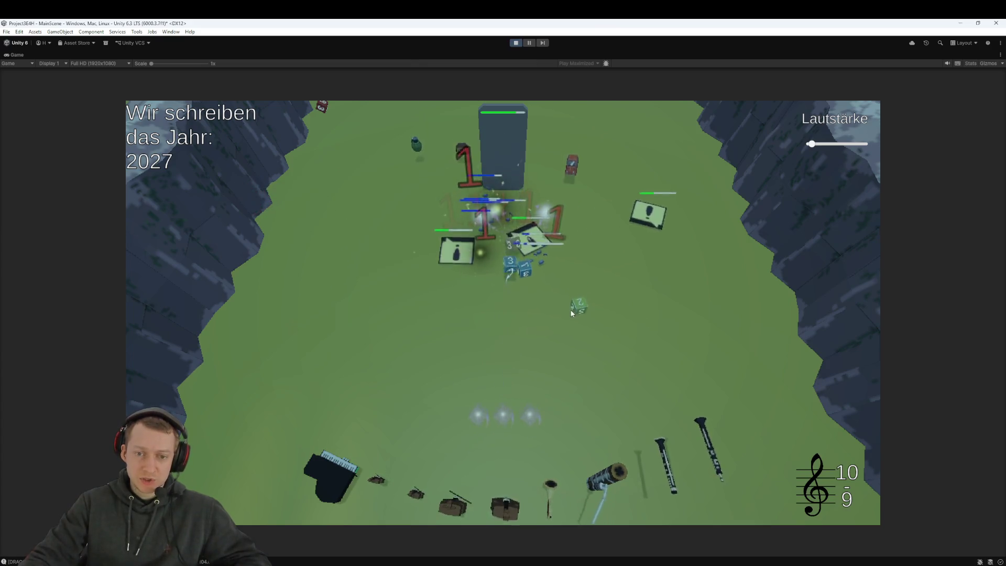
left_click(528, 315)
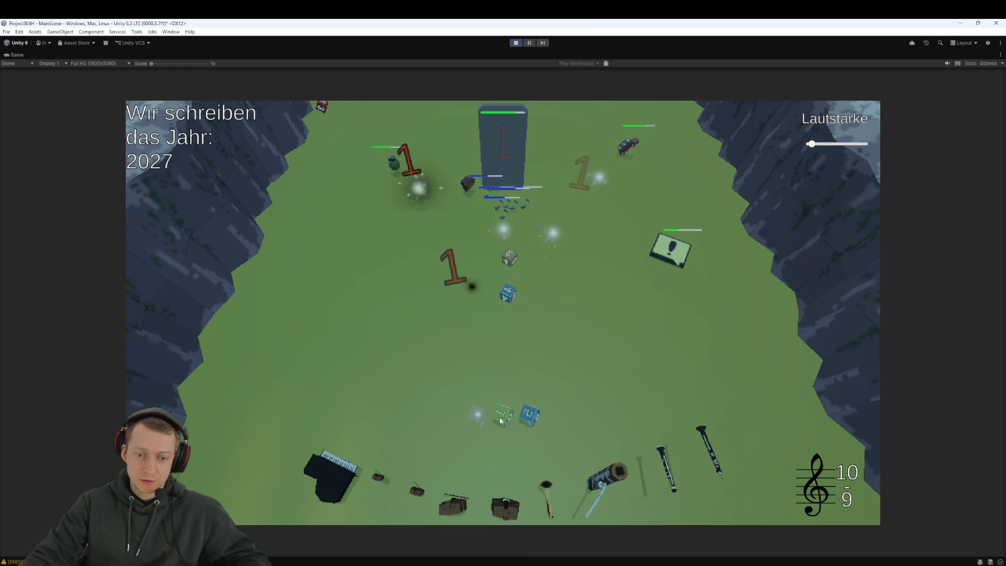
left_click(510, 307)
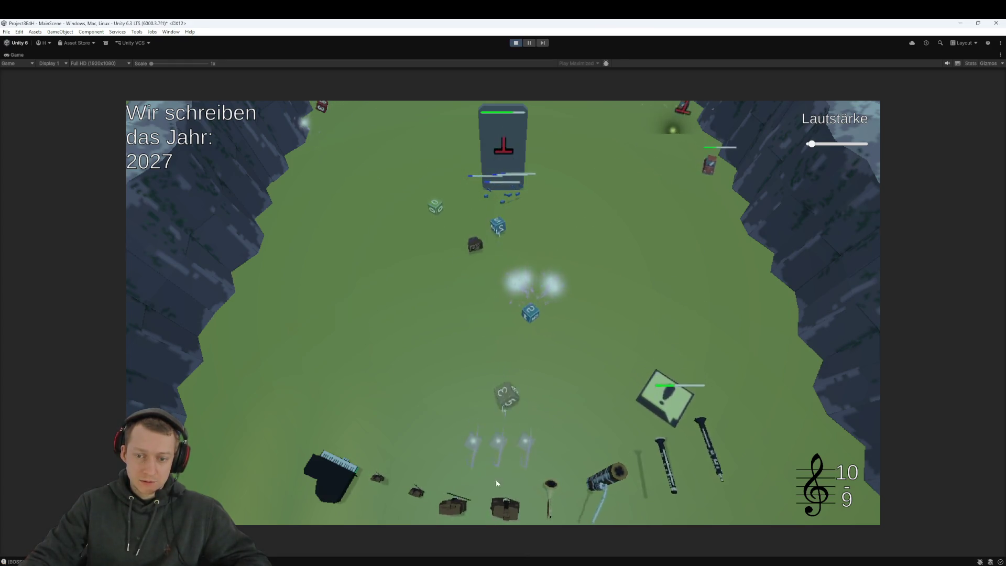
left_click(521, 314)
left_click(495, 255)
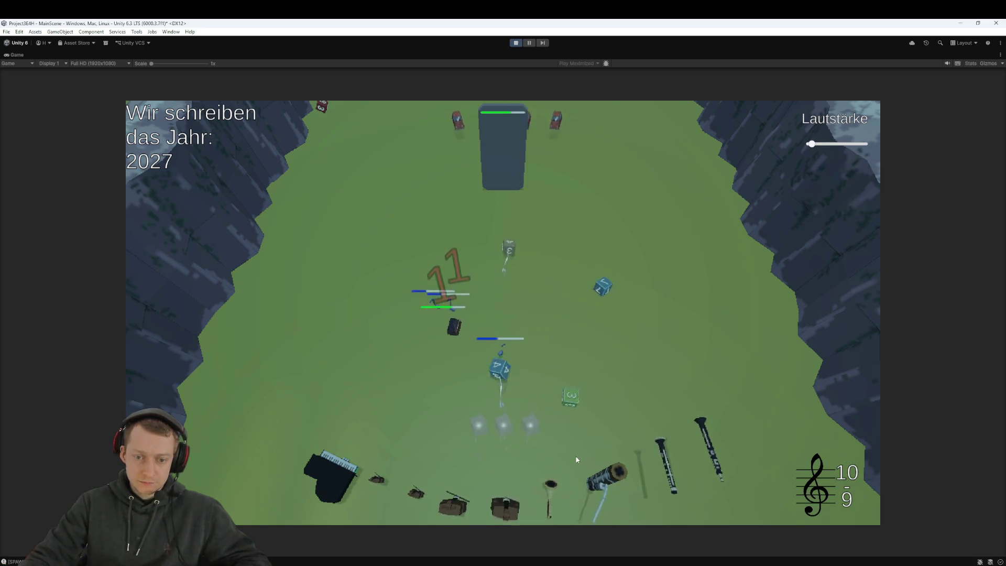
left_click(502, 418)
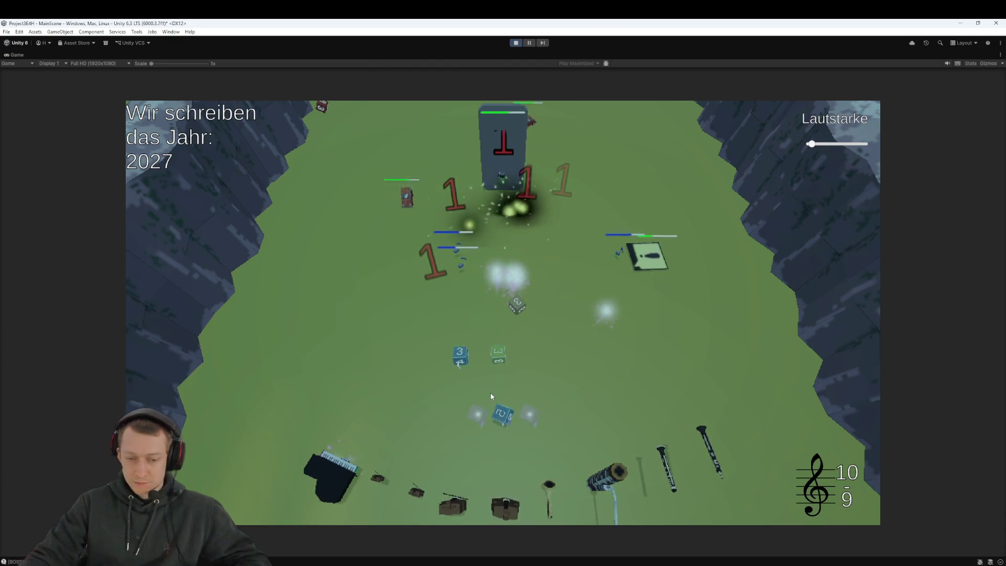
left_click(531, 44)
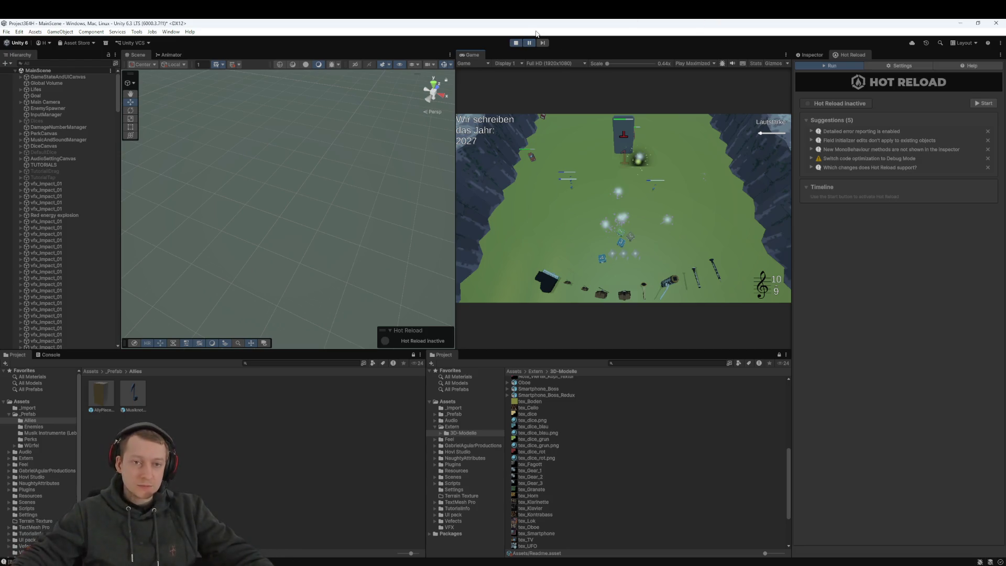
Check the latest commit and uncommitted Local Changes in Fork, then return to the Unity game
key("alt+Tab")
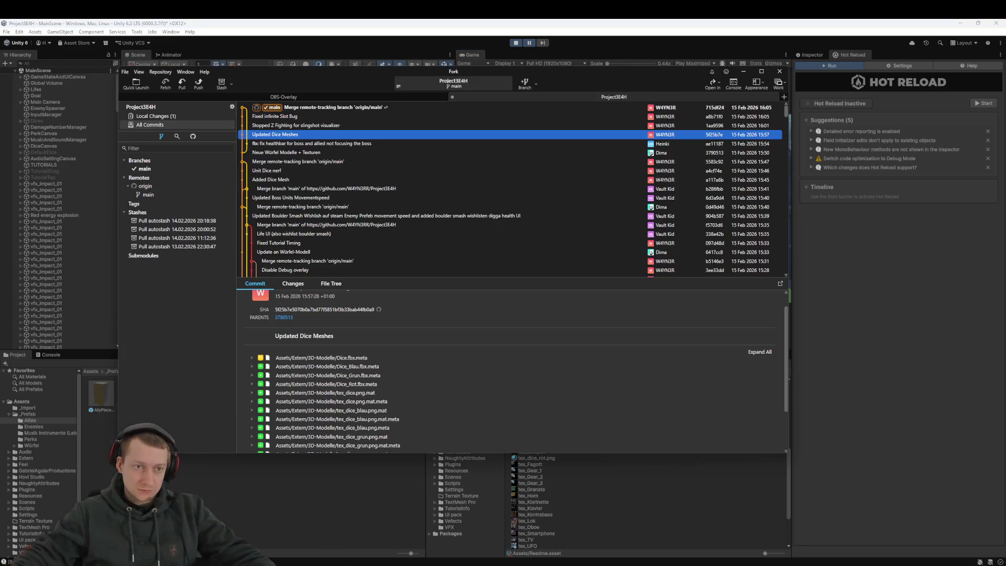
left_click(197, 125)
left_click(192, 119)
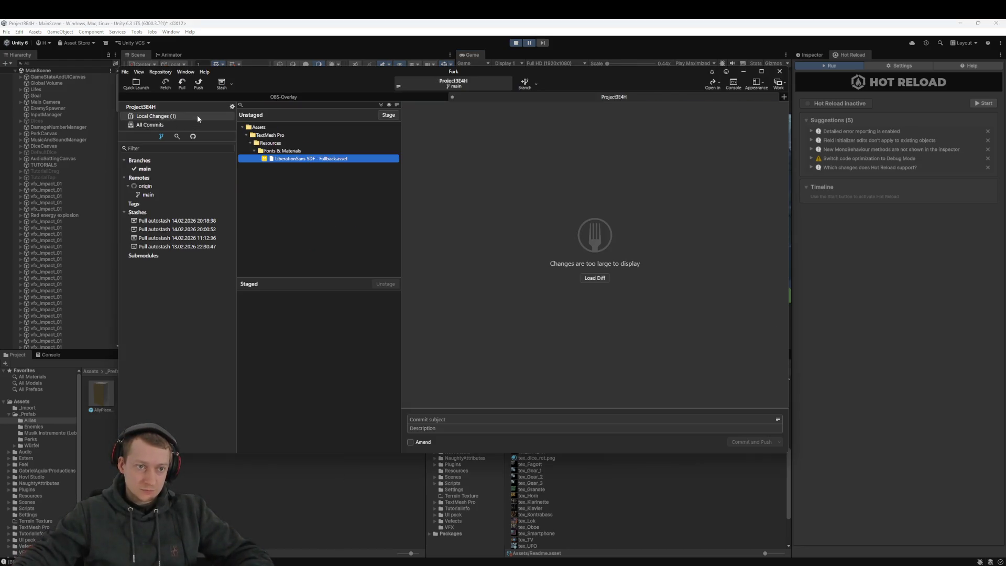
left_click(303, 33)
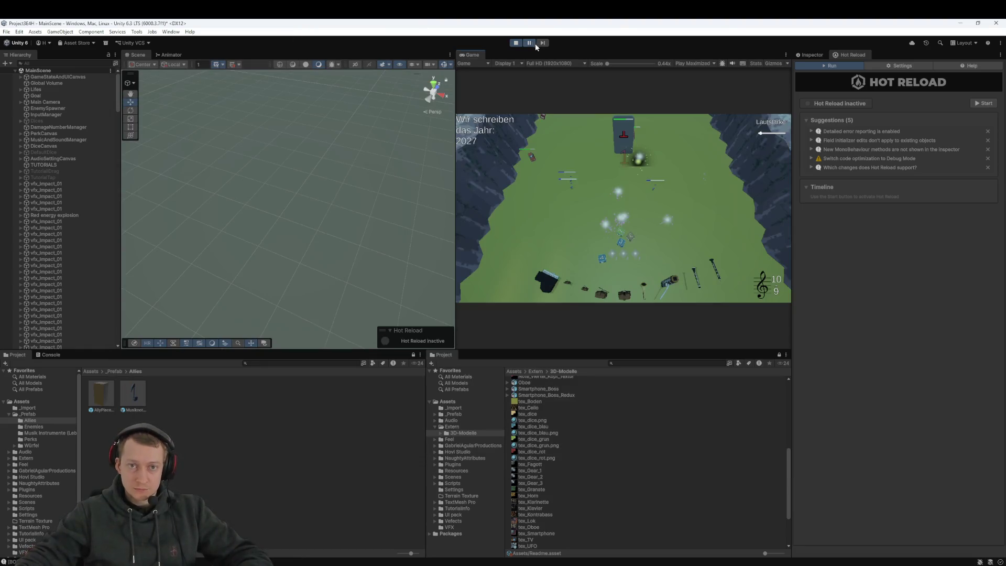
key("shift+space")
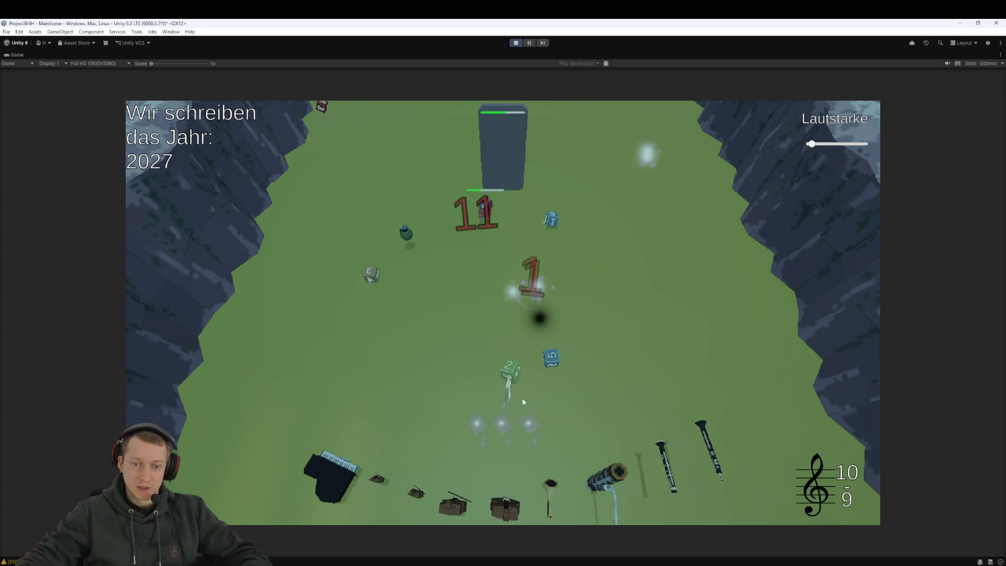
Fling the blue and green dice up the field toward the enemies
left_click_drag(509, 424, 477, 337)
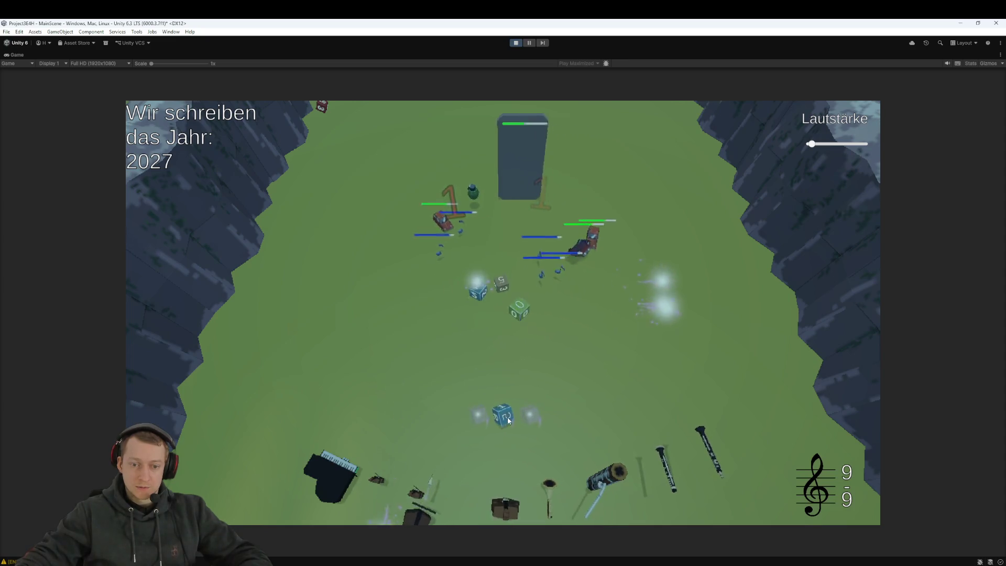
left_click_drag(507, 420, 529, 338)
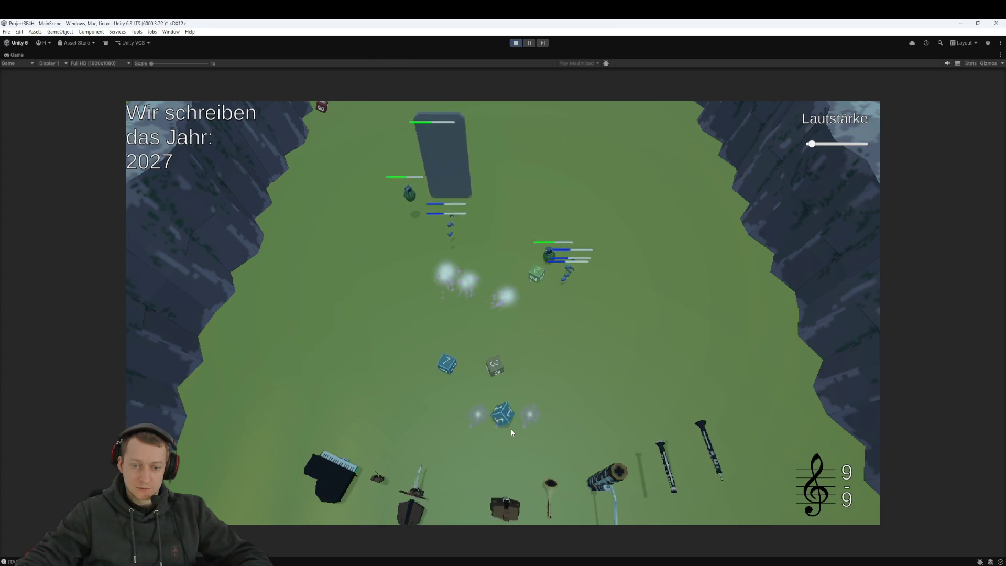
mouse_move(506, 416)
left_mouse_down()
mouse_move(512, 367)
mouse_move(495, 375)
left_mouse_up()
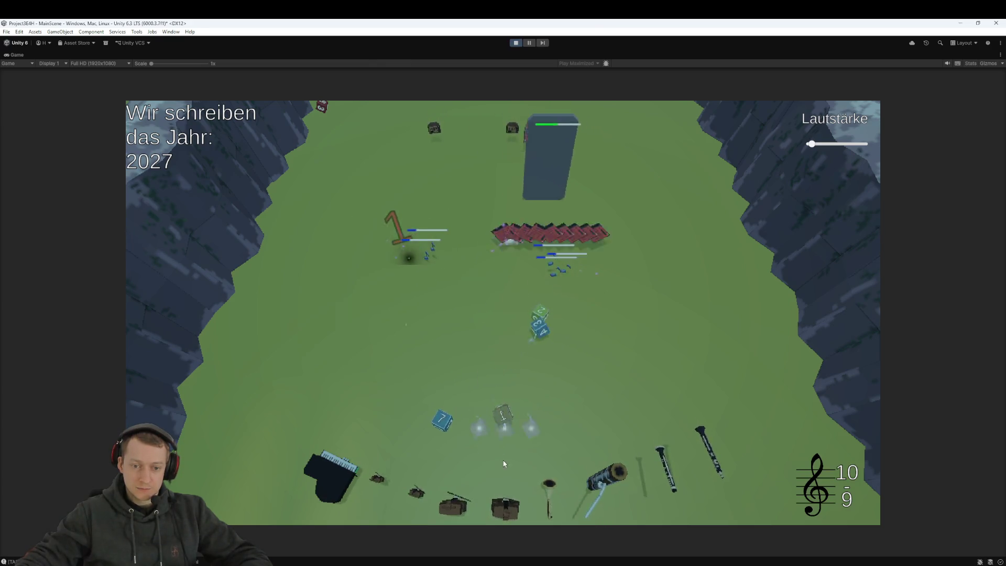
mouse_move(444, 443)
left_mouse_down()
mouse_move(471, 432)
mouse_move(504, 466)
left_mouse_up()
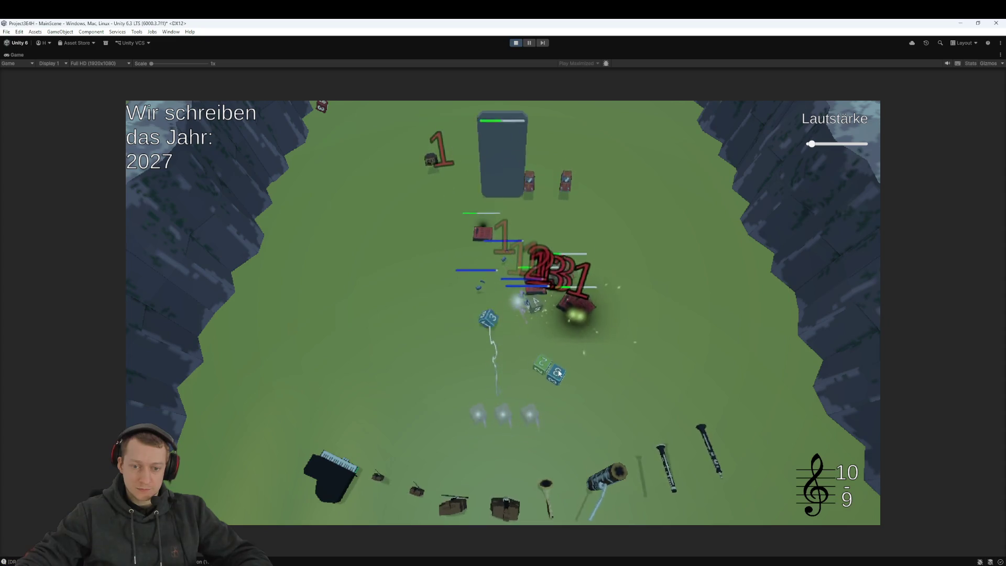
left_click_drag(507, 417, 558, 402)
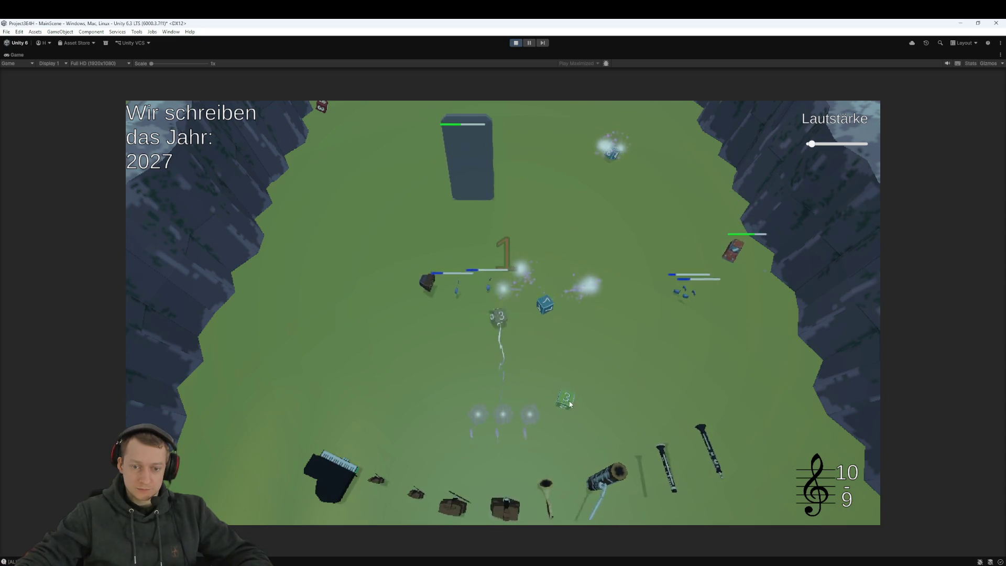
left_click_drag(547, 343, 514, 401)
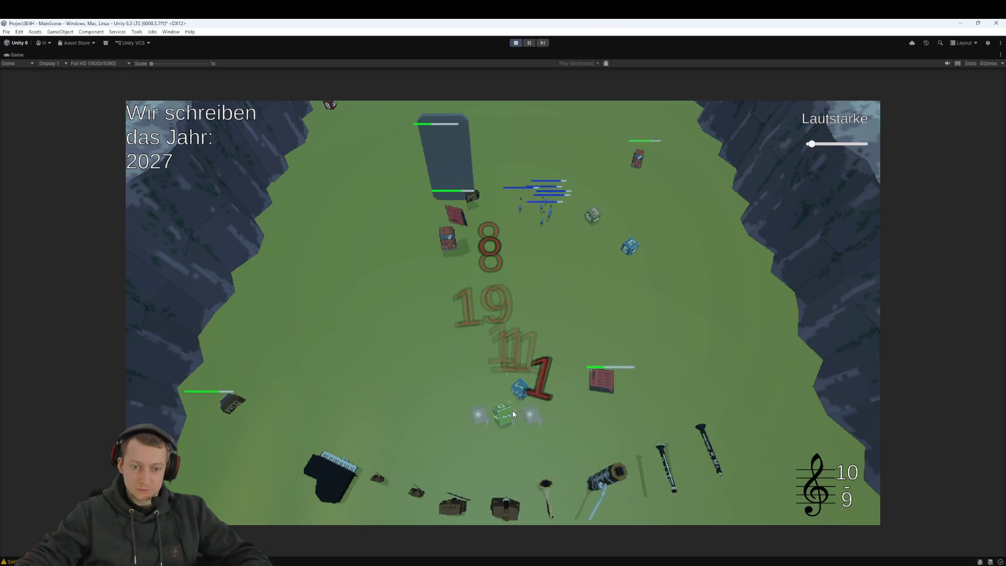
left_click_drag(504, 414, 497, 268)
left_click(504, 413)
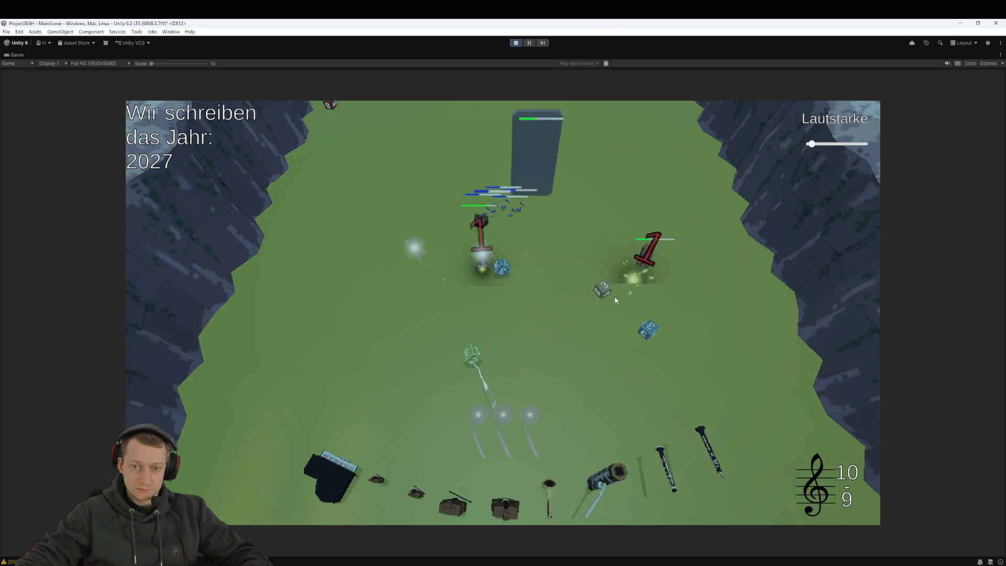
left_click(501, 417)
Load the blue and grey 1 dice into the launch slot and fire them at the enemies
left_click_drag(657, 368, 503, 418)
left_click(503, 417)
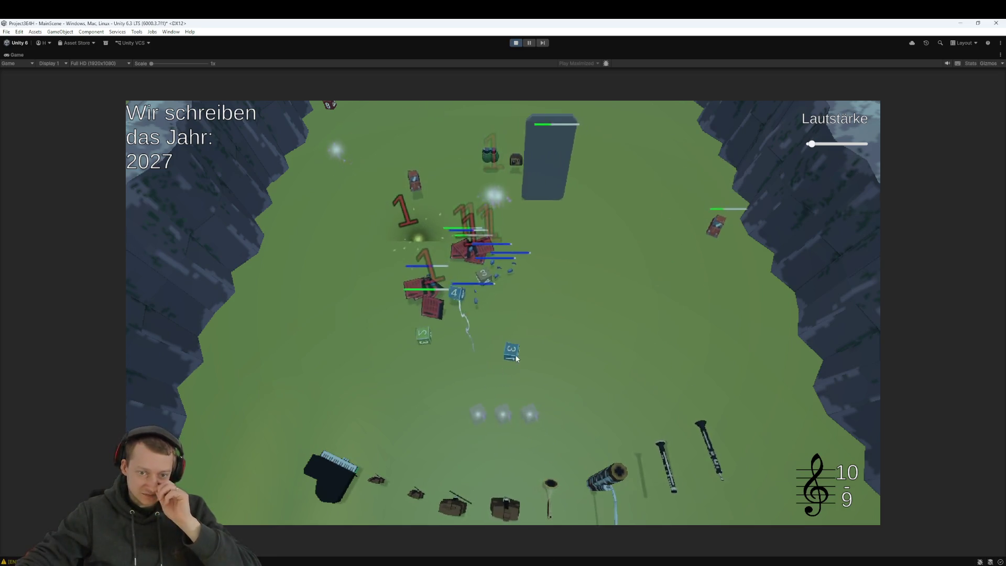
left_click_drag(424, 336, 418, 387)
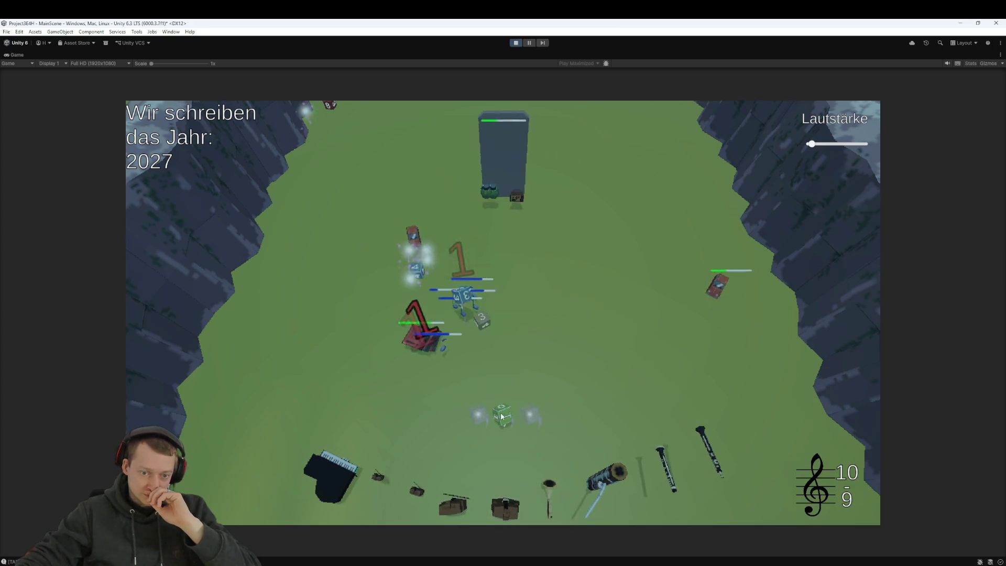
left_click_drag(429, 354, 512, 424)
left_click(513, 424)
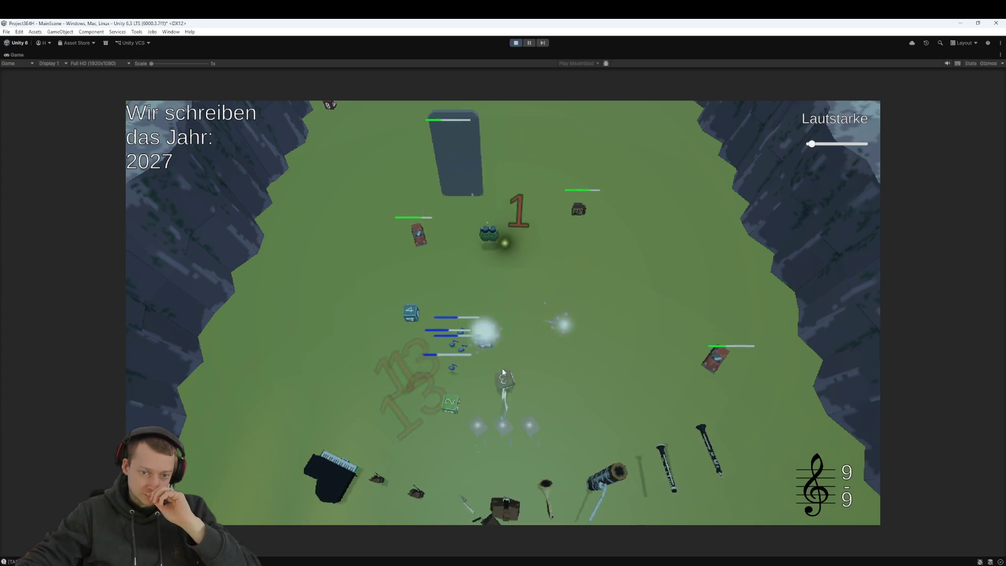
left_click_drag(417, 365, 498, 411)
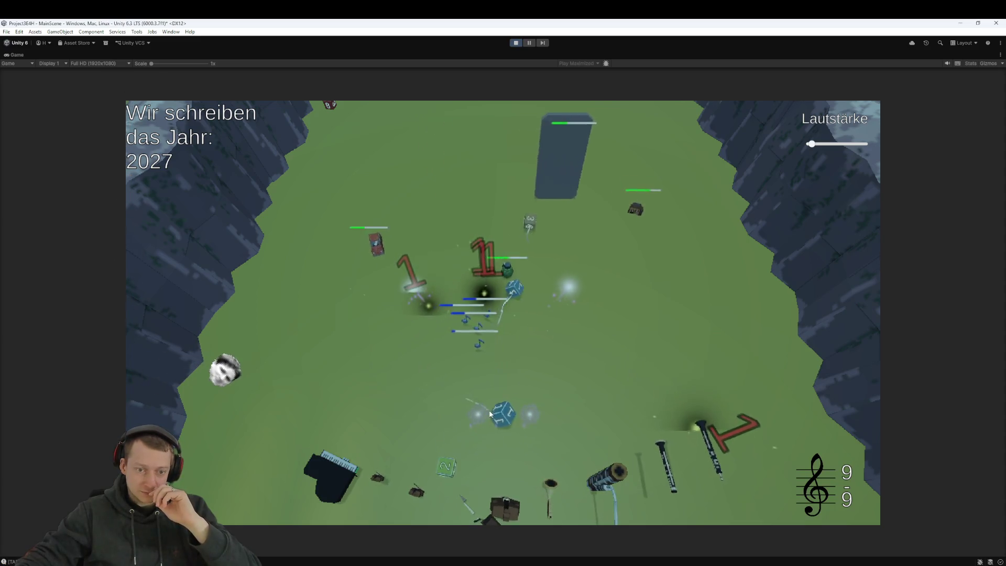
mouse_move(525, 352)
left_mouse_down()
mouse_move(539, 400)
mouse_move(507, 419)
left_mouse_up()
left_click(507, 419)
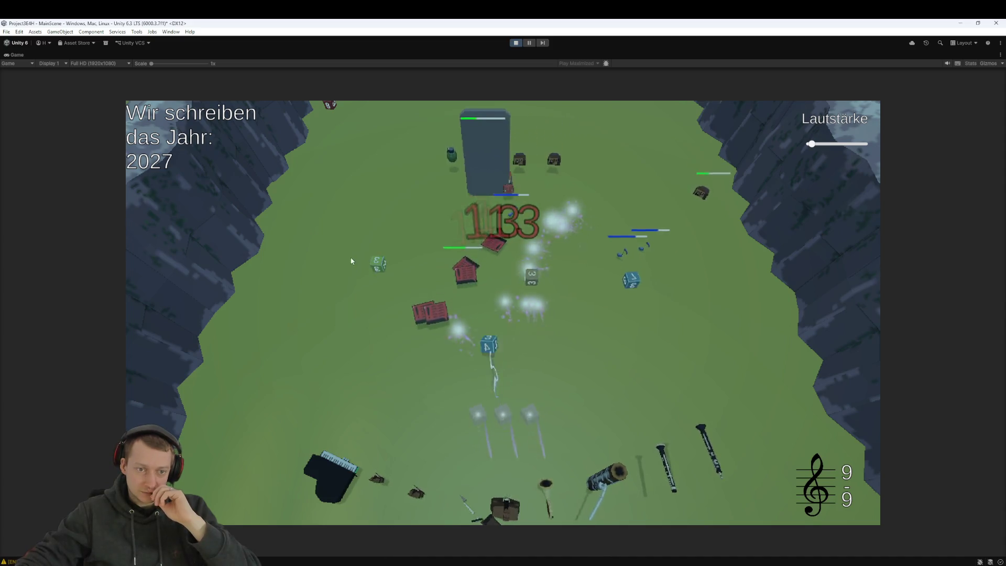
left_click_drag(638, 313, 503, 414)
left_click_drag(469, 351, 503, 414)
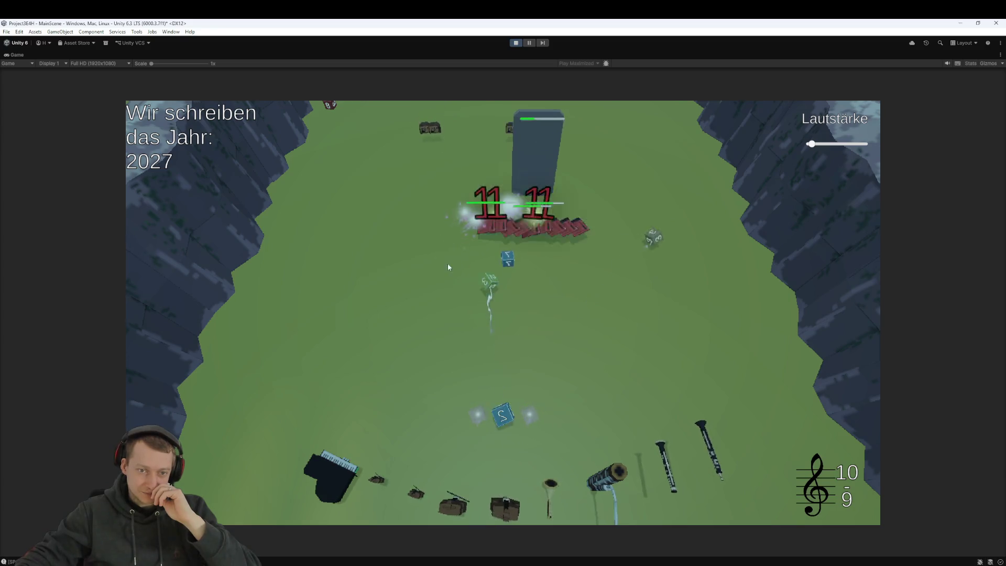
left_click(507, 423)
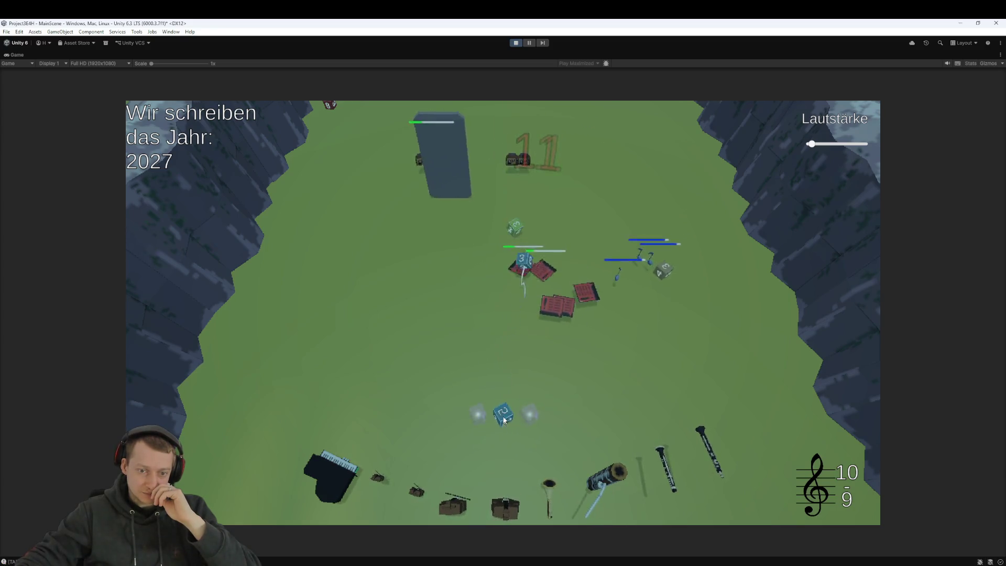
Keep loading grey, blue and green dice into the launch slot and firing them
left_click_drag(664, 281, 503, 414)
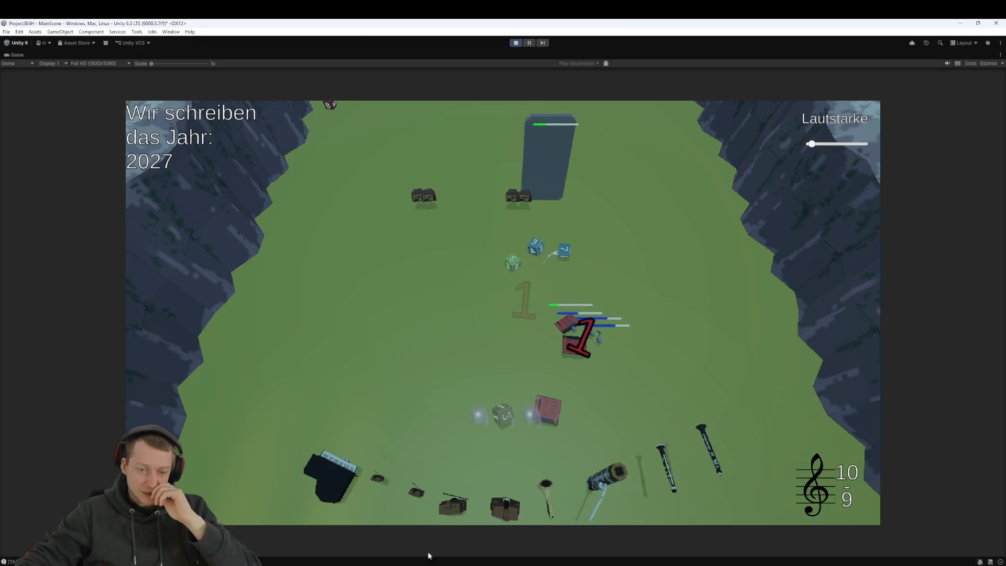
left_click(502, 419)
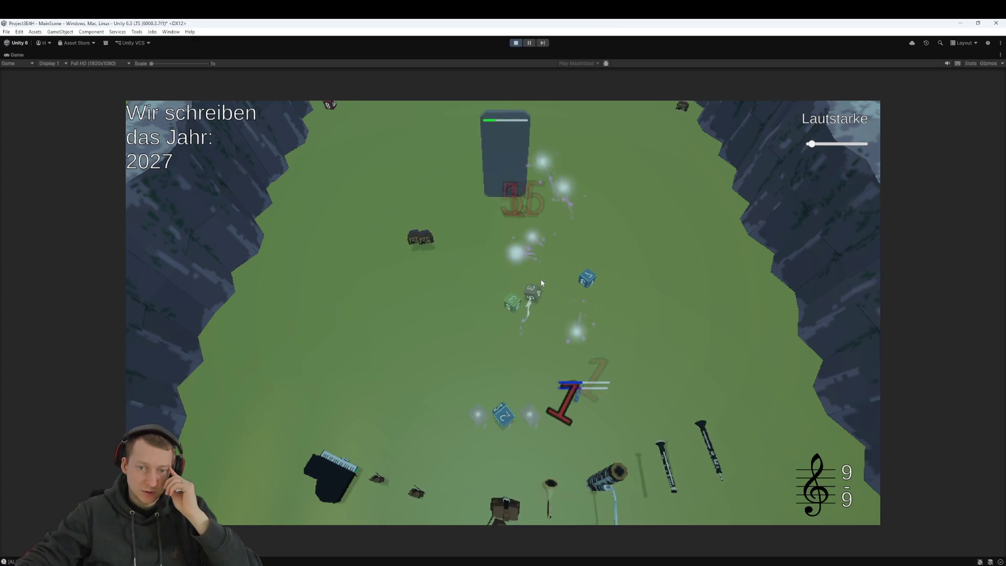
left_click_drag(538, 273, 503, 425)
left_click(502, 424)
left_click_drag(596, 316, 505, 415)
left_click(504, 416)
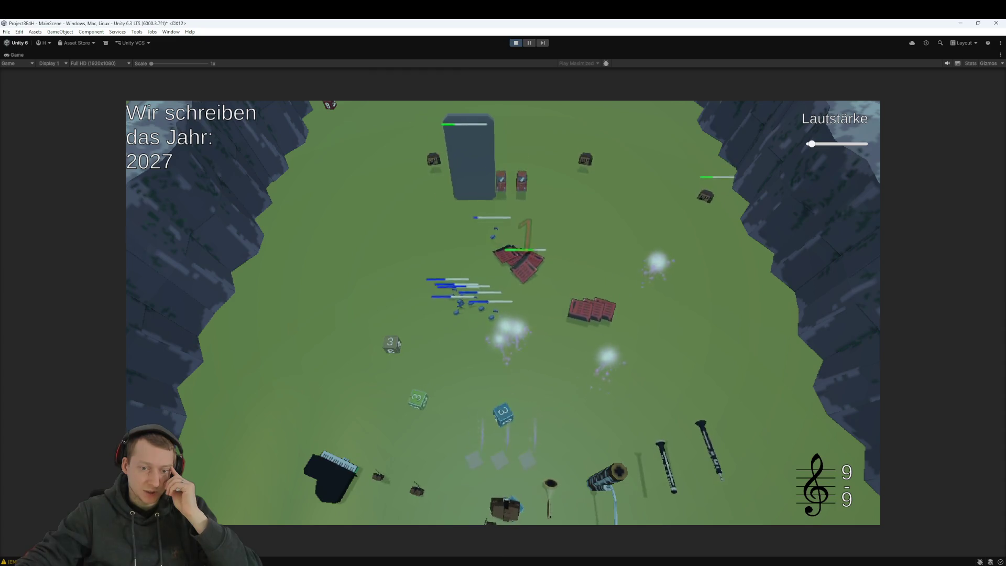
left_click(511, 492)
left_click_drag(416, 433, 509, 417)
left_click(509, 417)
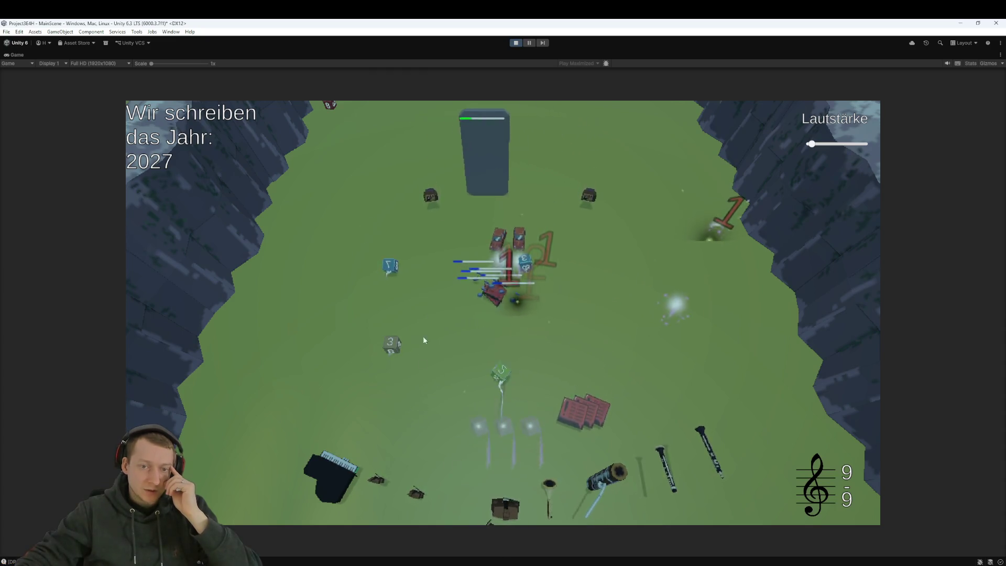
Fire more blue dice across the field, then move a blue die into the bottom slot row
left_click_drag(397, 260, 504, 414)
left_click(504, 414)
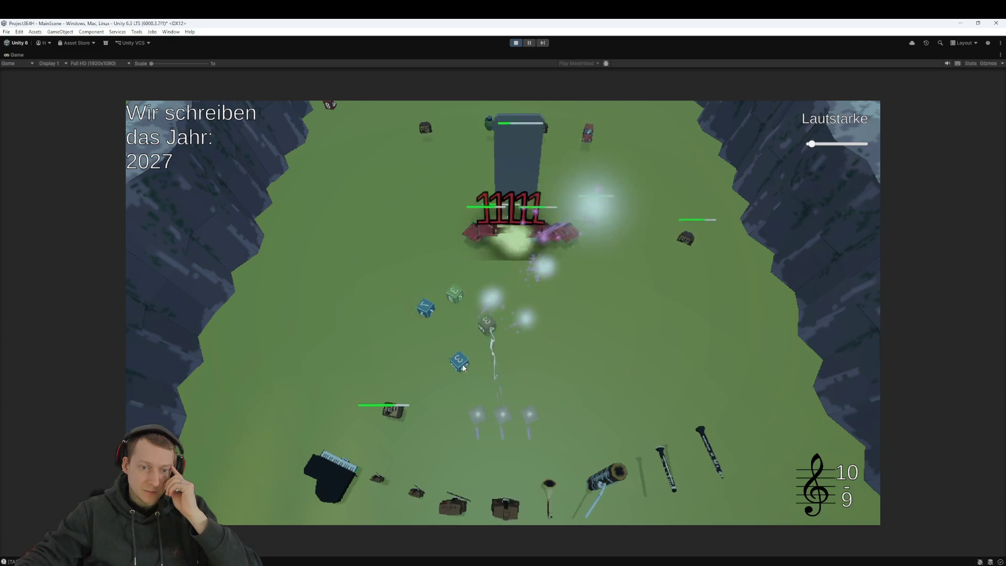
left_click_drag(463, 364, 504, 414)
left_click(504, 414)
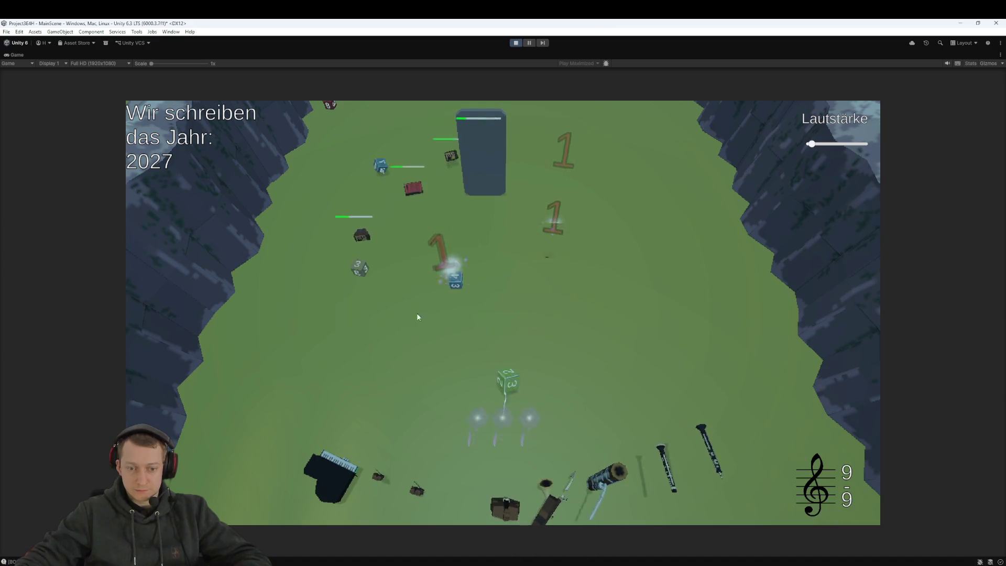
left_click(501, 420)
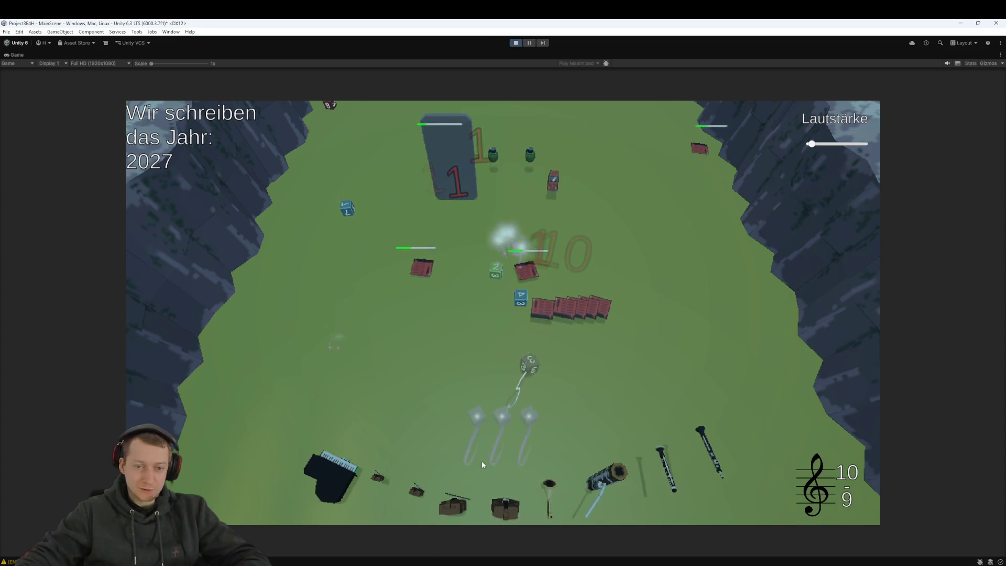
left_click(502, 419)
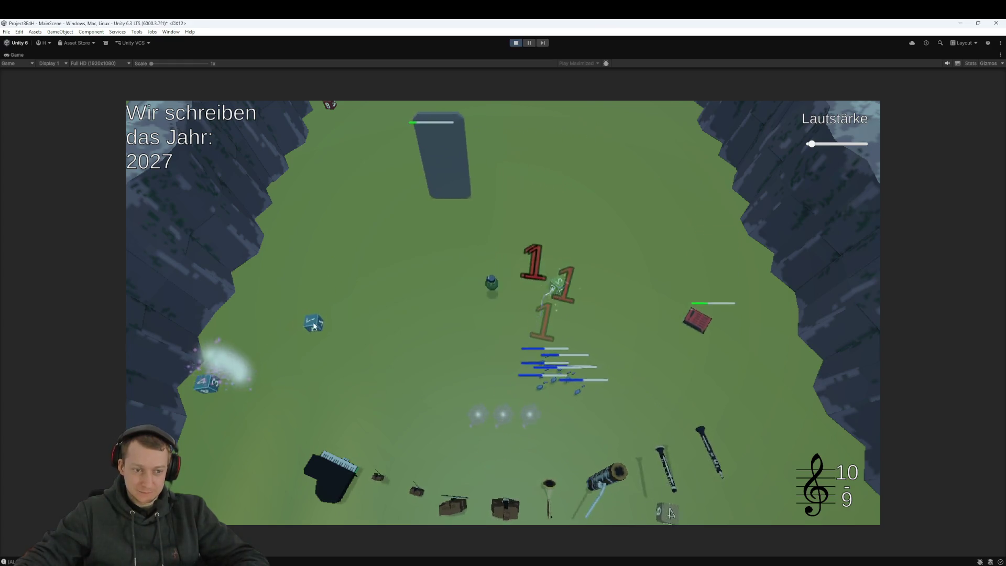
left_click(190, 430)
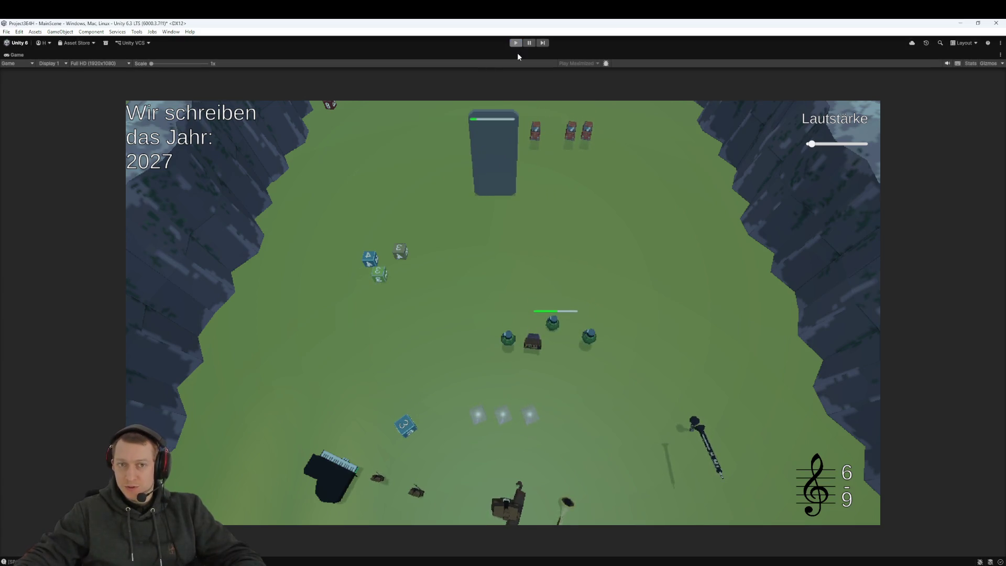
Stop the game, open Assets/_Prefab/Enemies, and drag the Boss prefab into the scene
left_click(516, 43)
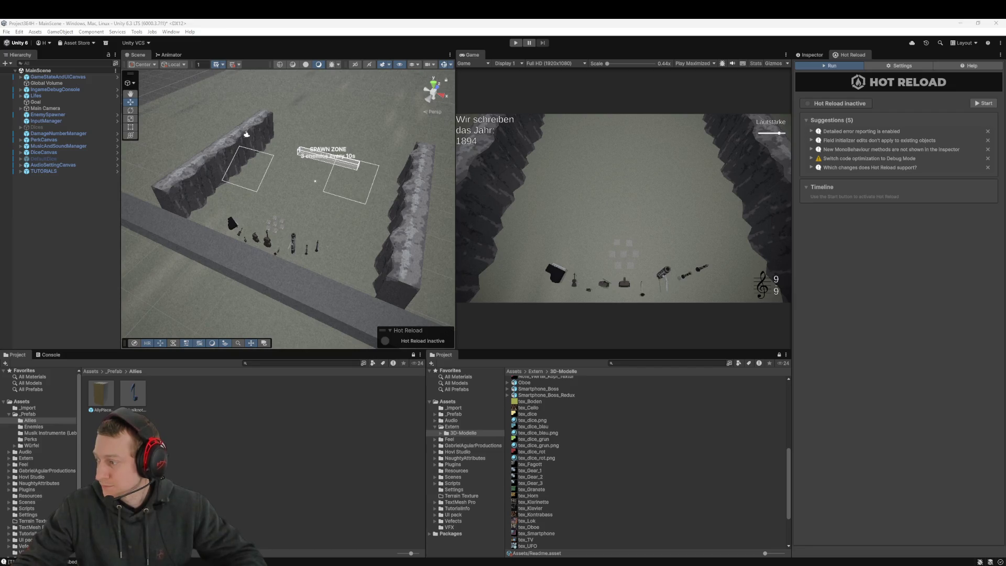
left_click(92, 371)
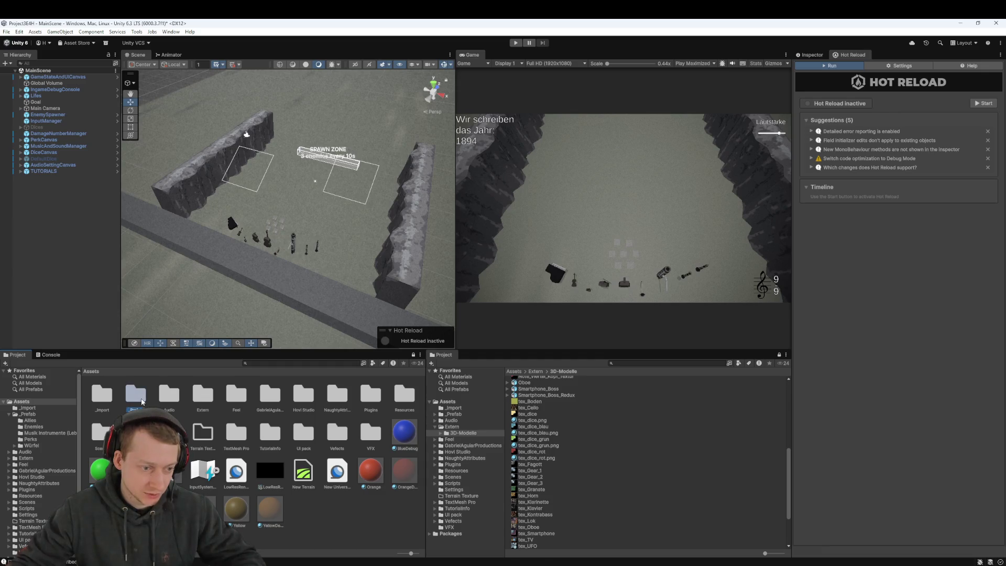
double_click(143, 402)
double_click(130, 401)
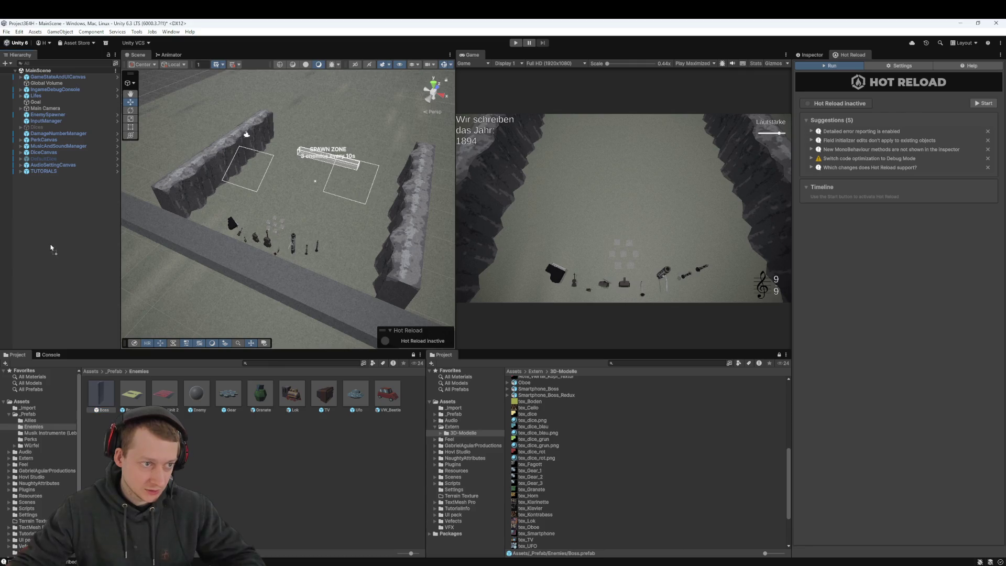
left_click_drag(52, 248, 54, 219)
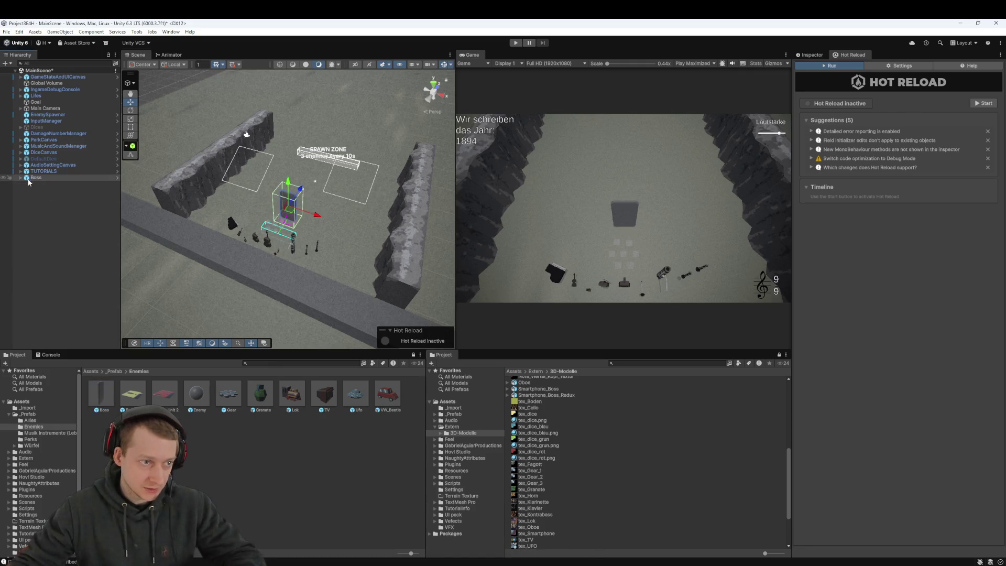
Open the Boss prefab for editing and select its Smartphone_Boss child to view its properties
left_click(97, 308)
double_click(96, 395)
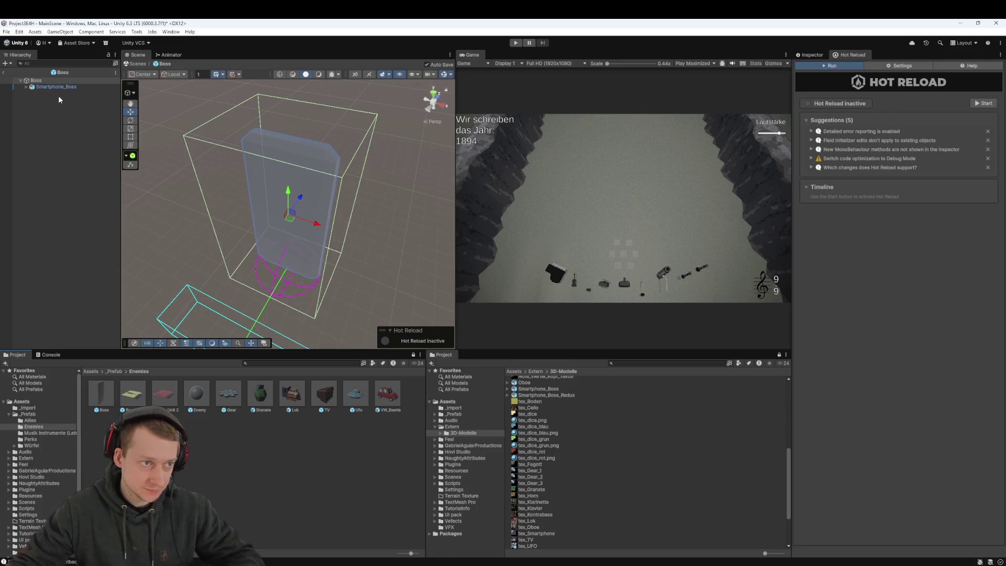
left_click(103, 375)
left_click(92, 372)
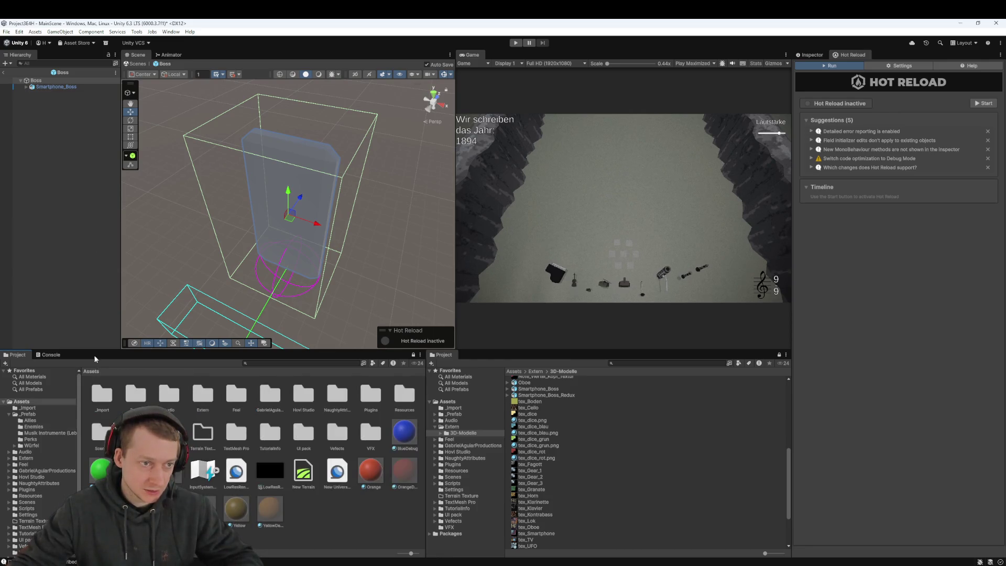
left_click(47, 81)
left_click(48, 87)
left_click(813, 55)
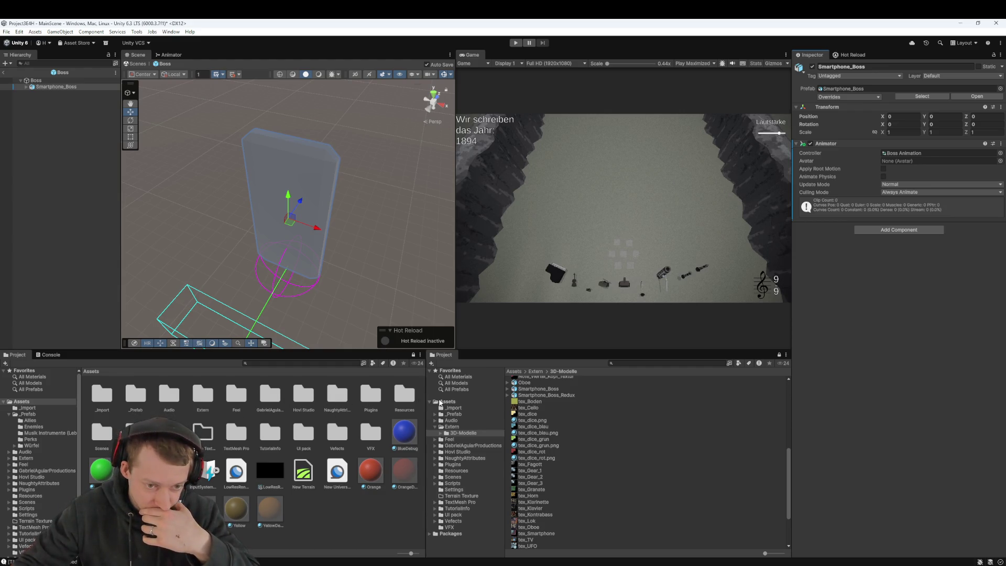
Select the Smartphone_Boss_Redux model in Extern/3D-Modelle to show its import settings
double_click(202, 394)
double_click(102, 394)
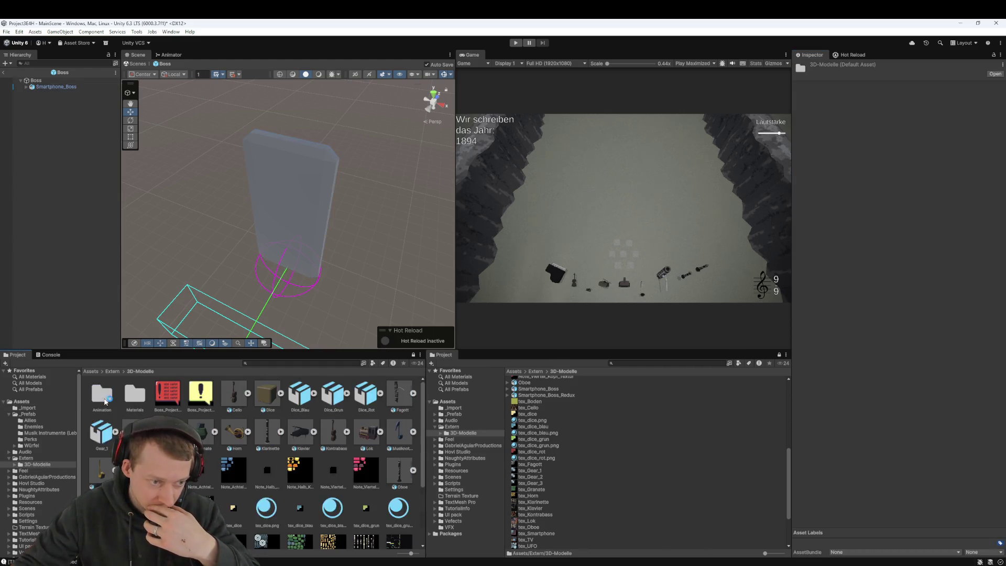
scroll(291, 441, "down", 3)
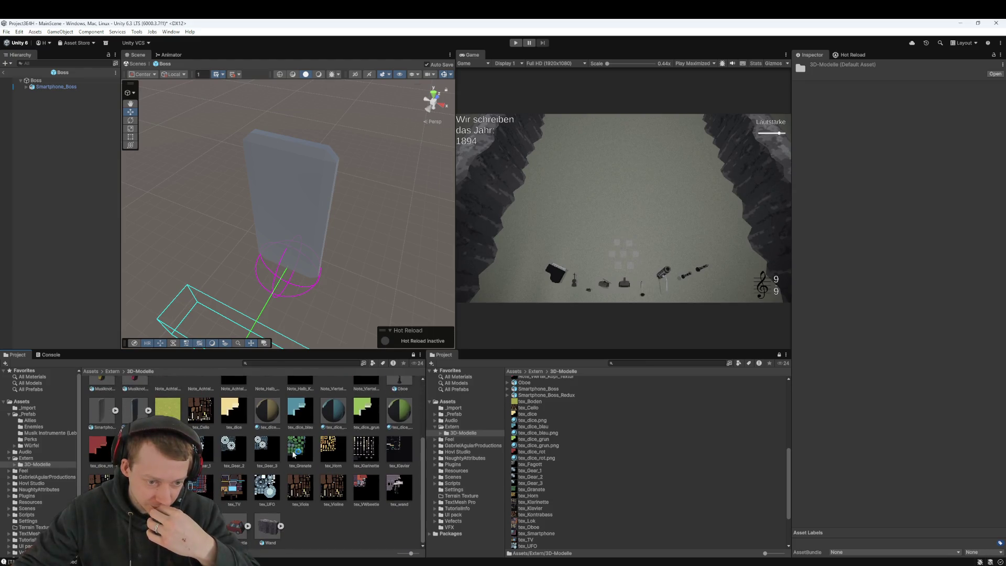
scroll(287, 511, "up", 2)
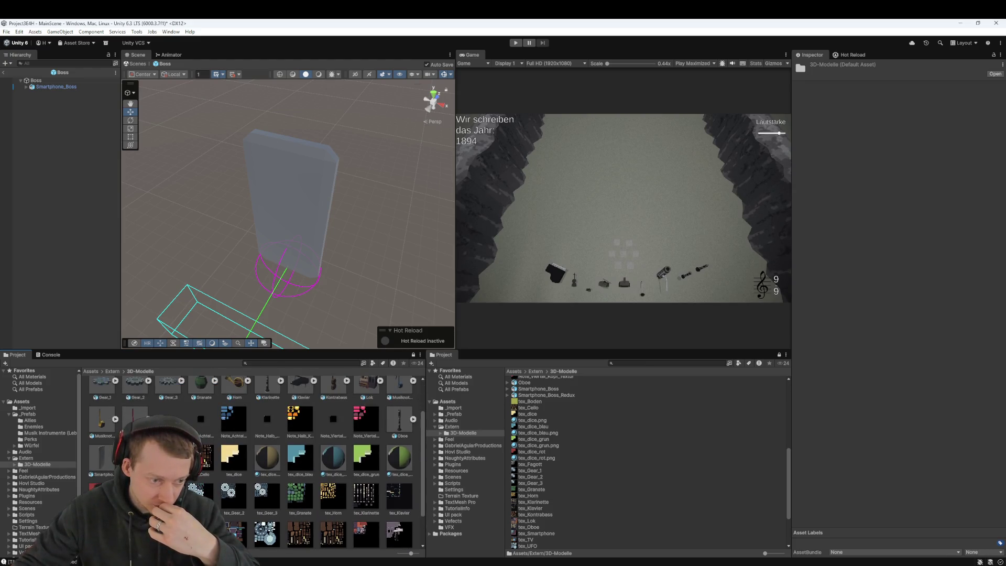
left_click(547, 395)
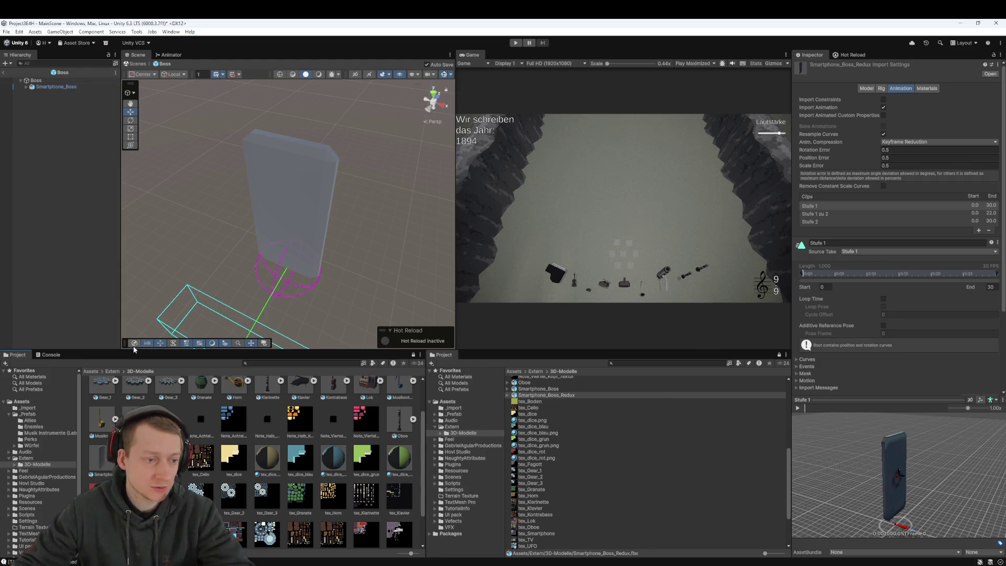
Add Smartphone_Boss_Redux under Boss and delete the old Smartphone_Boss model
left_click_drag(44, 87, 44, 87)
left_click(52, 93)
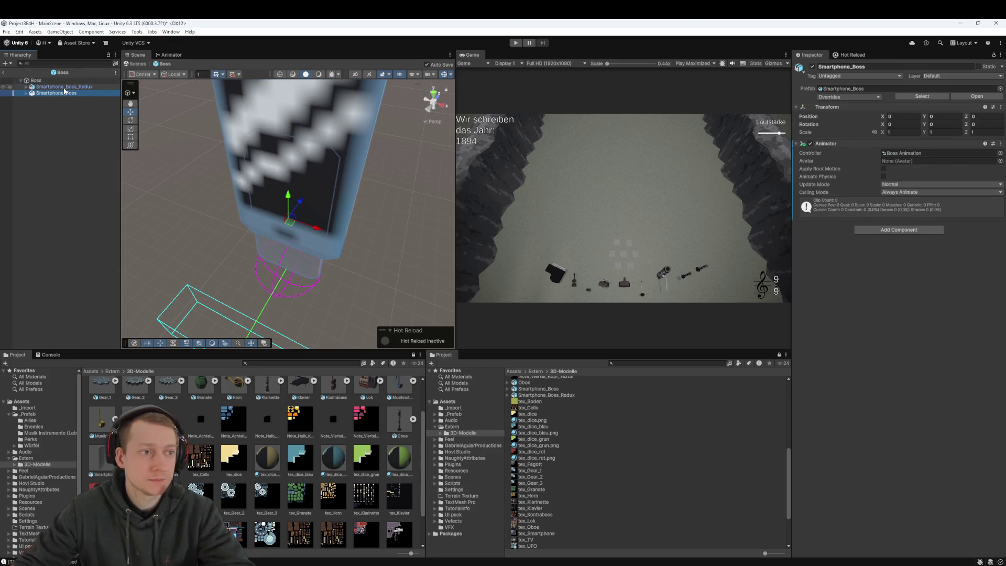
left_click(64, 87)
left_click(65, 94)
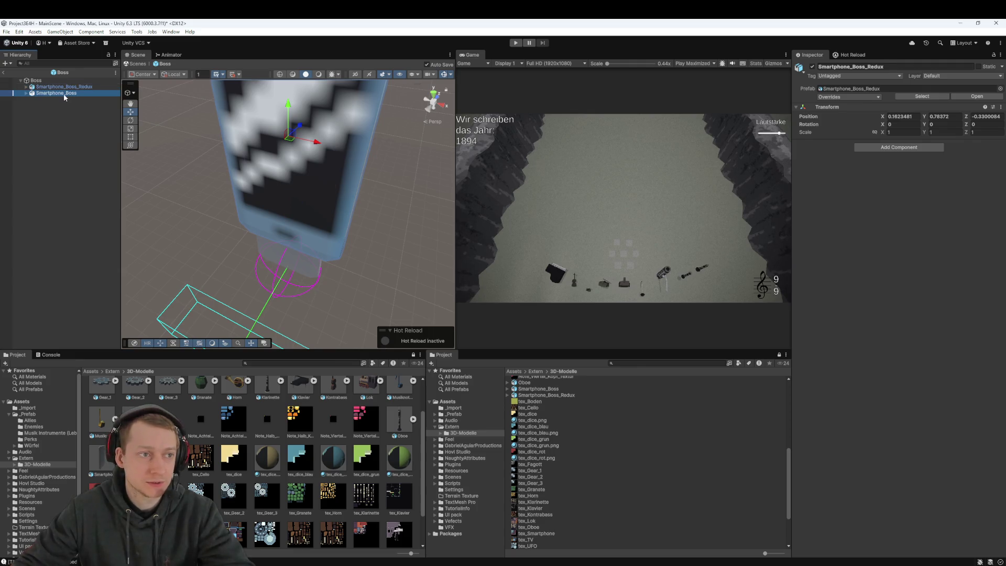
key("Delete")
Set the Redux model's Transform position to 0, 0, 0
left_click(918, 117)
type("0")
key("Tab")
type("0")
key("Tab")
type("0")
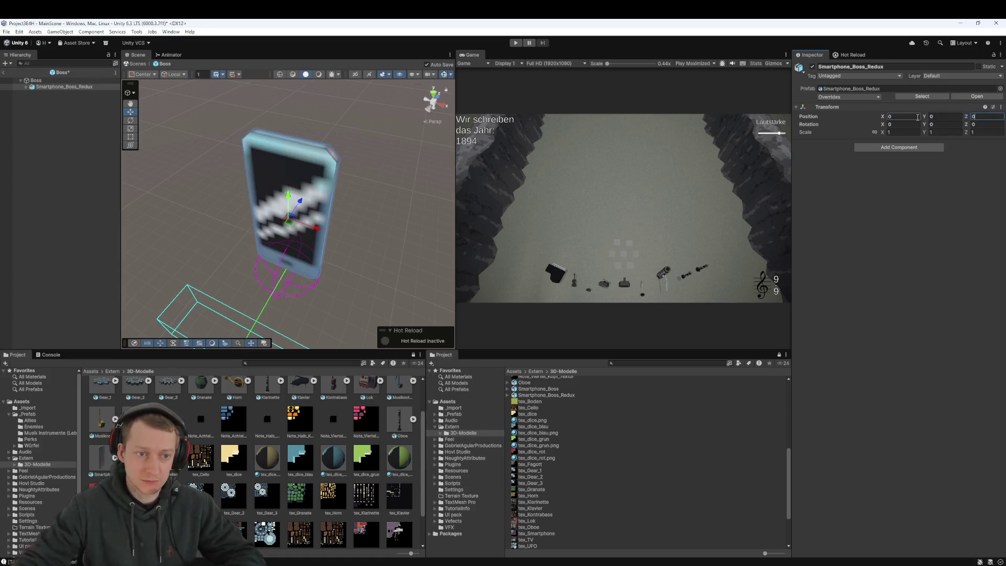
left_click_drag(394, 198, 314, 179)
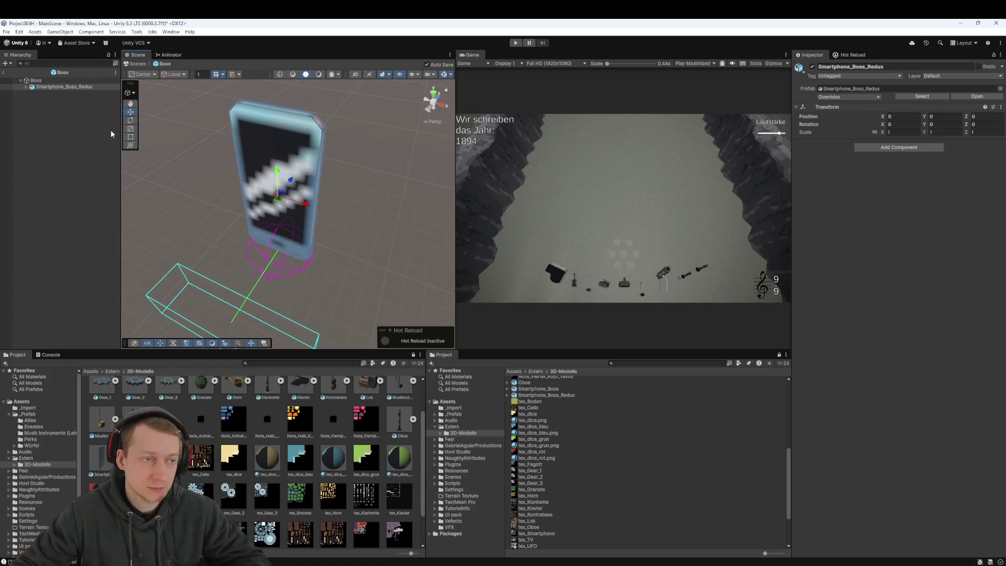
left_click(876, 148)
Add an Animator component to Smartphone_Boss_Redux and open the Boss Animation controller from the Animation folder
key("Down")
key("Return")
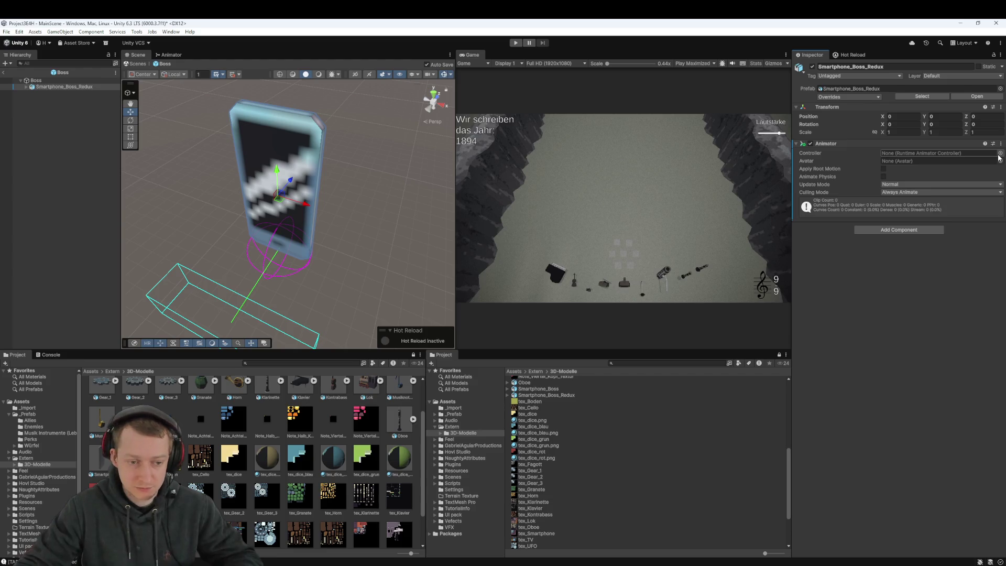
scroll(252, 461, "down", 3)
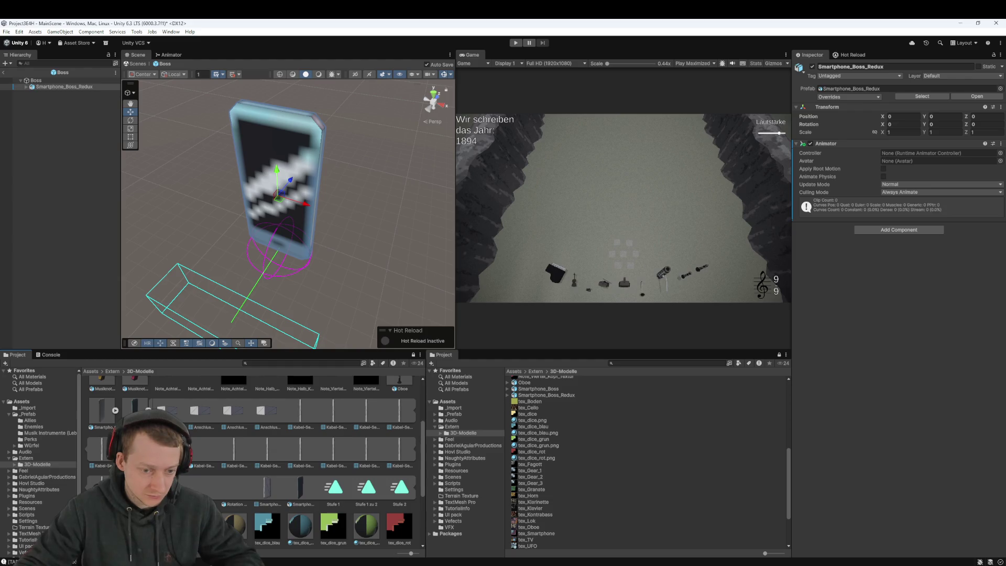
scroll(537, 422, "up", 10)
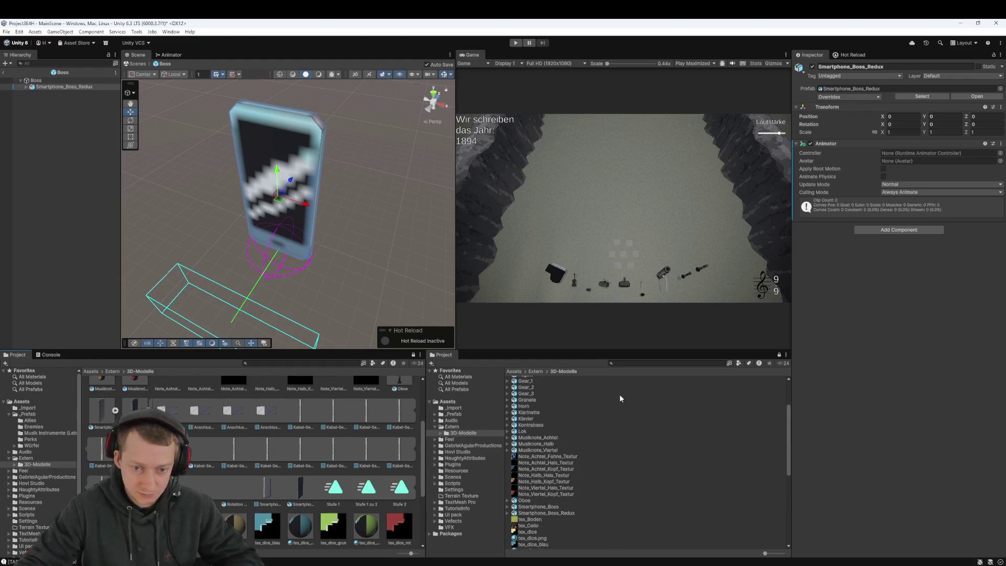
double_click(526, 383)
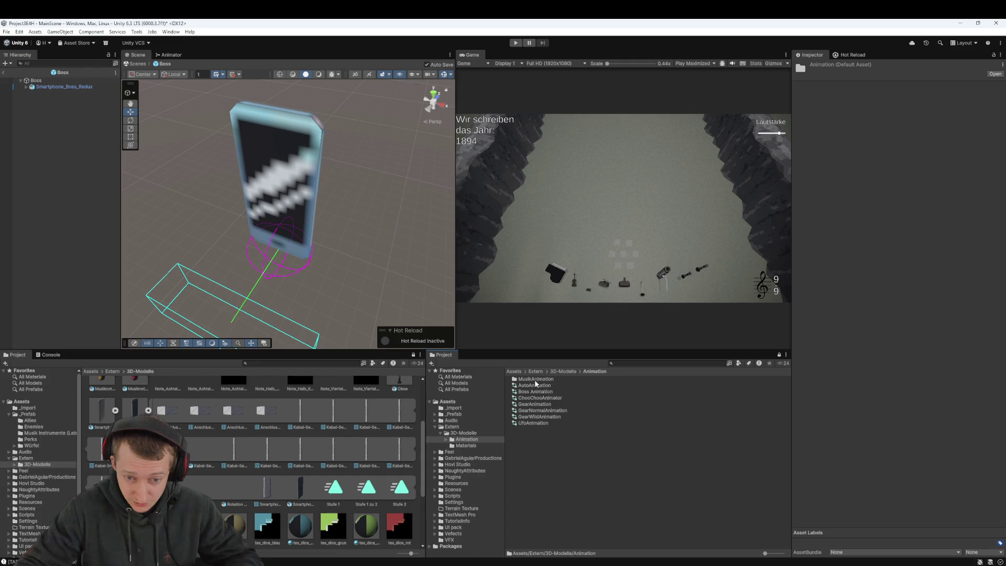
double_click(536, 392)
Dock the Animator graph beside Game and delete the Phase1, Phase 1 to 2 and Phase 2 states
mouse_move(175, 56)
left_mouse_down()
mouse_move(561, 56)
mouse_move(502, 98)
left_mouse_up()
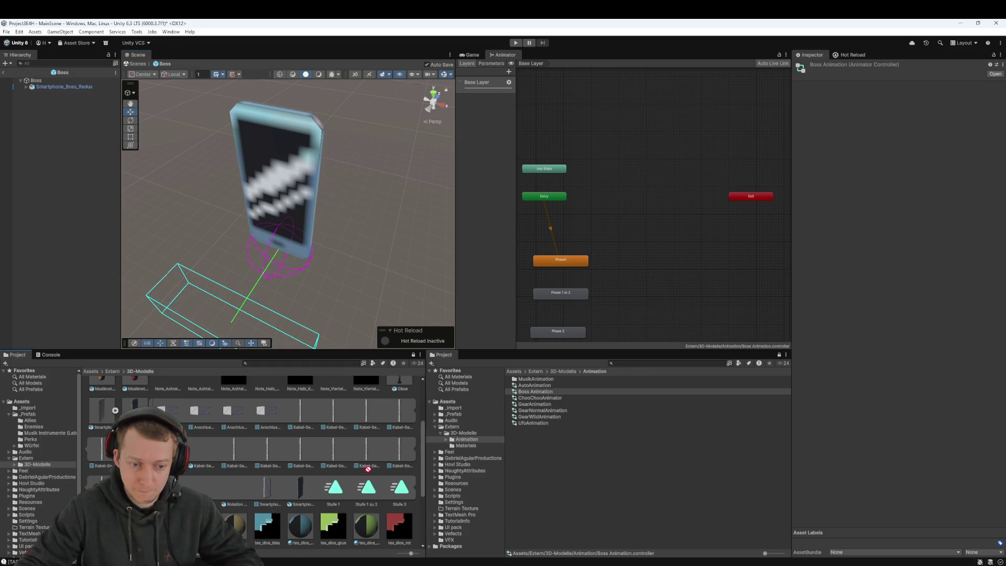
left_click_drag(608, 263, 558, 335)
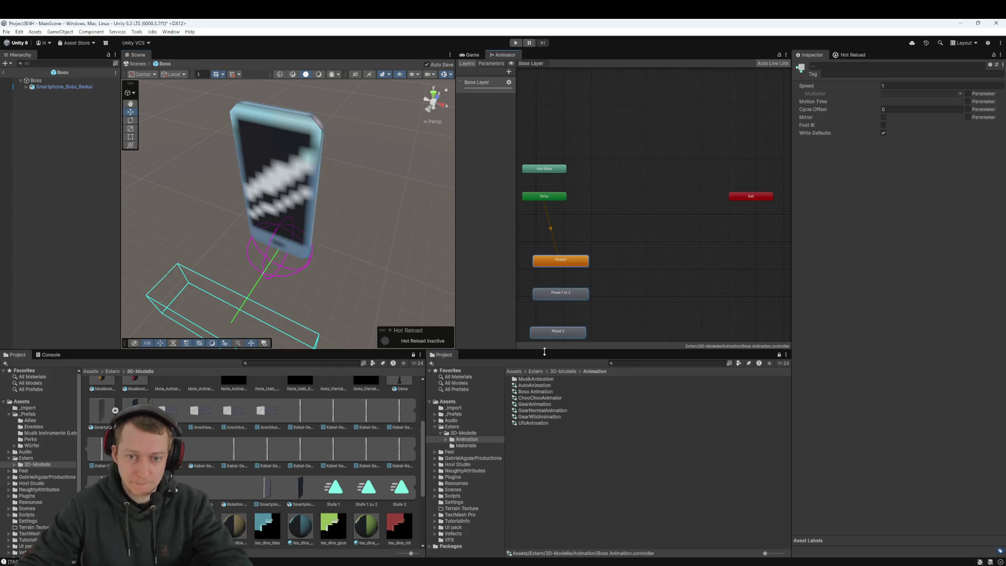
key("Delete")
left_click(334, 490)
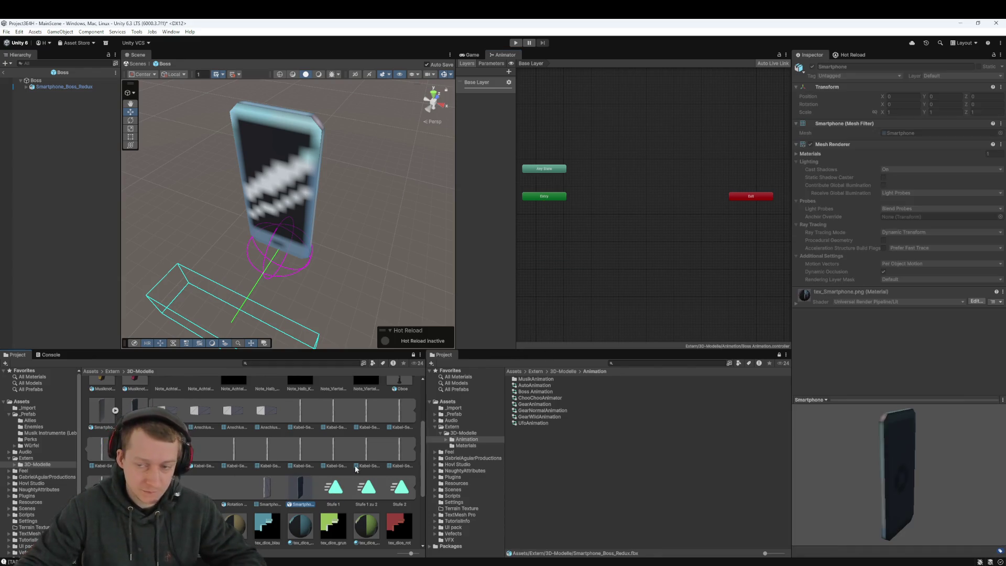
scroll(292, 480, "up", 1)
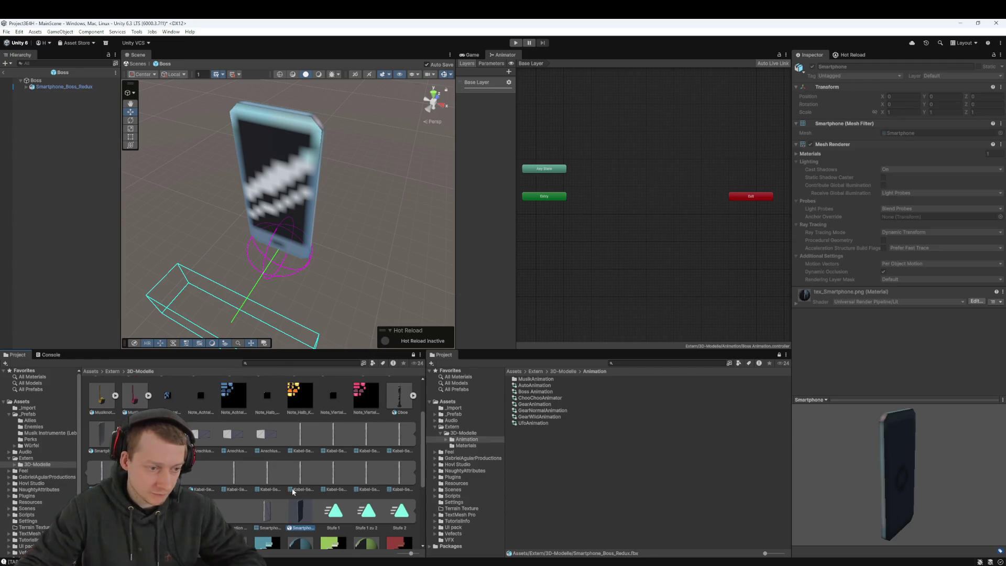
Enable and apply Loop Time for the Stufe 1 clip in the Redux import settings
key("Left")
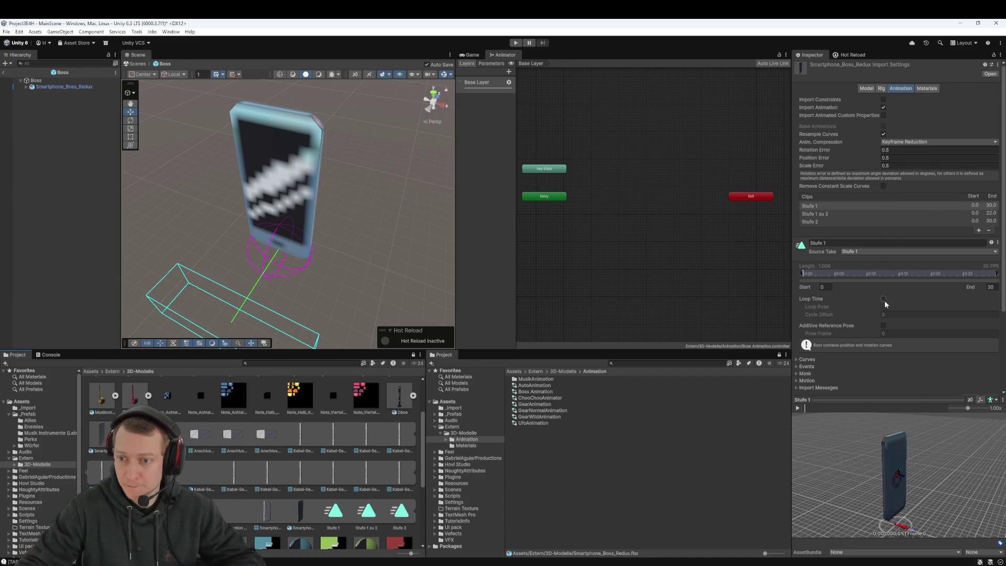
scroll(969, 330, "down", 2)
left_click(989, 356)
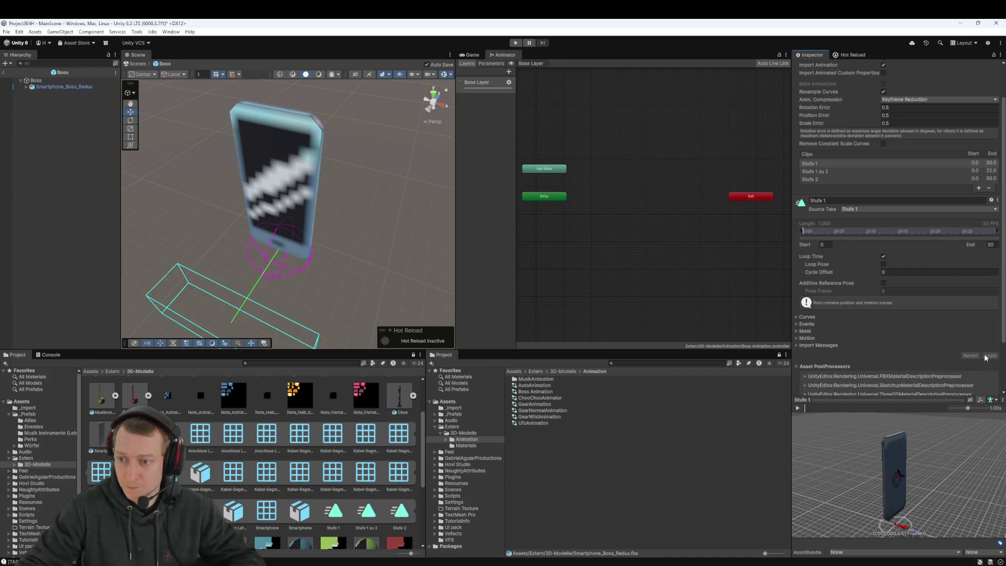
Preview the Stufe 1 zu 2 and Stufe 2 clip animations
left_click(824, 172)
left_click(802, 408)
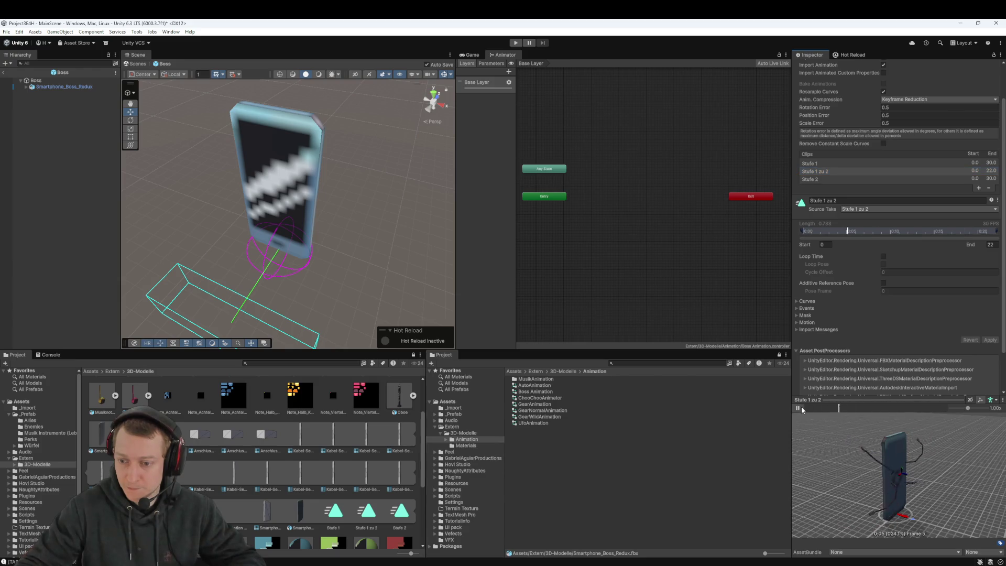
left_click(824, 180)
left_click(799, 408)
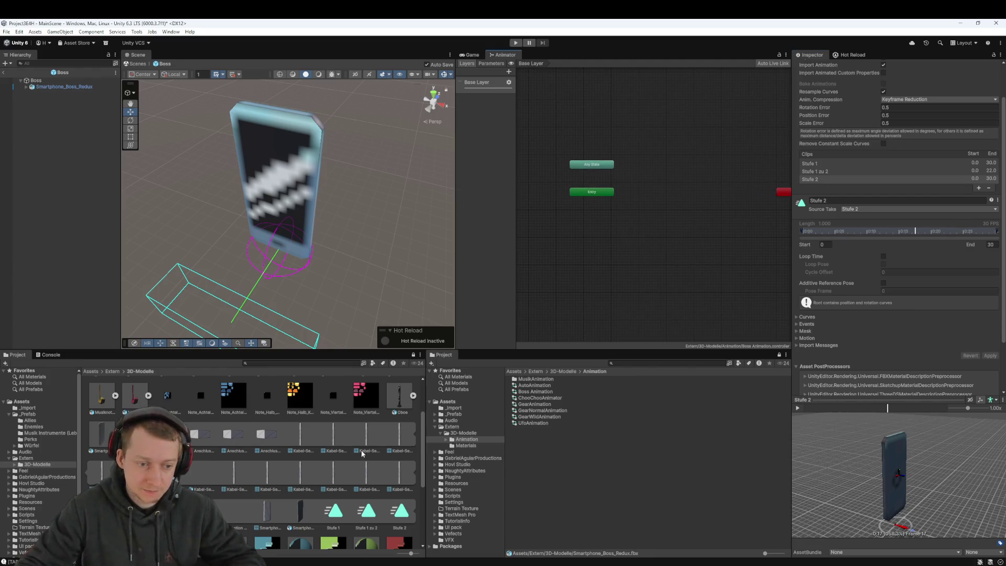
Add Stufe 1 as default state plus Stufe 1 zu 2 and Stufe 2, then close the graph
left_click_drag(596, 264, 596, 263)
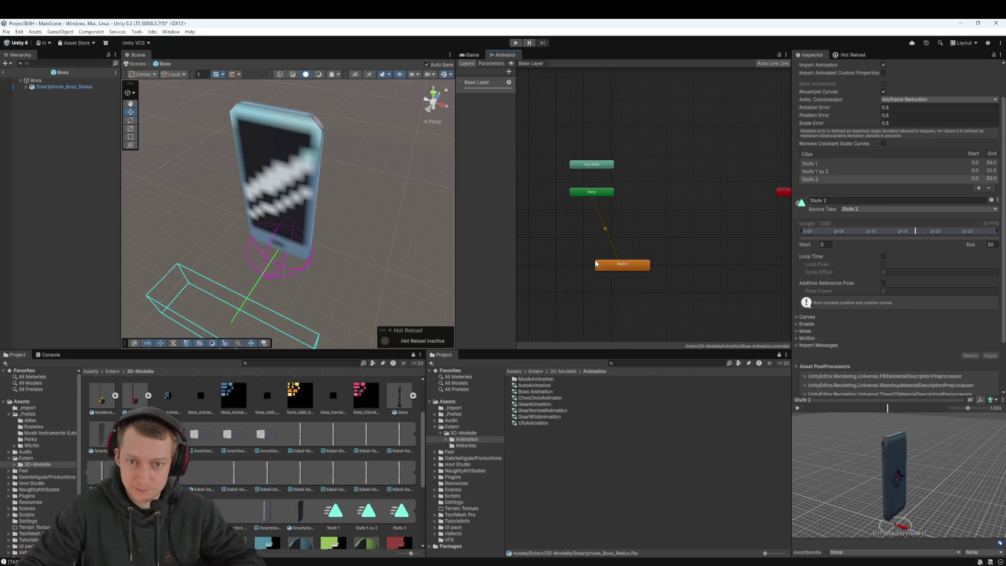
left_click_drag(477, 438, 571, 324)
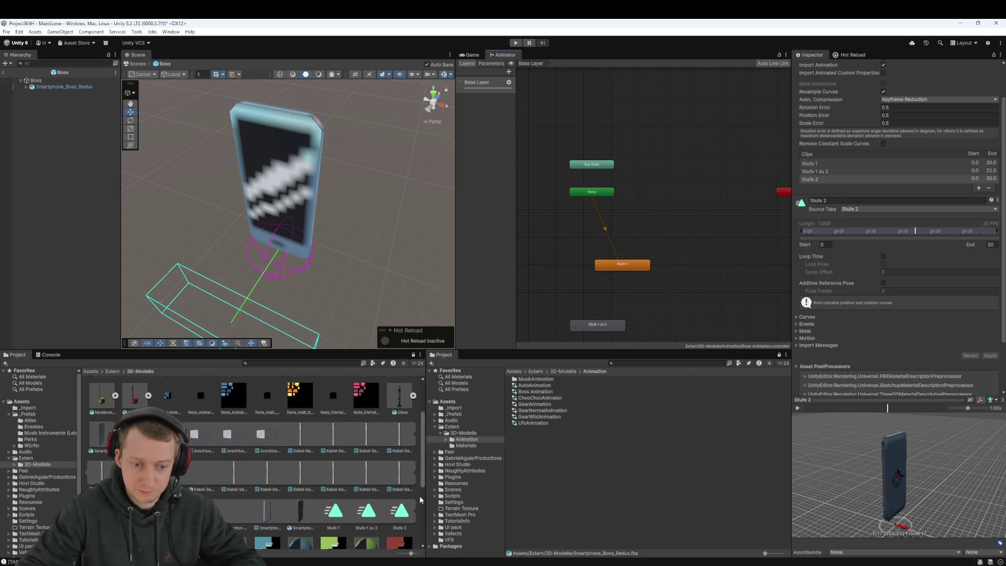
left_click_drag(448, 492, 699, 308)
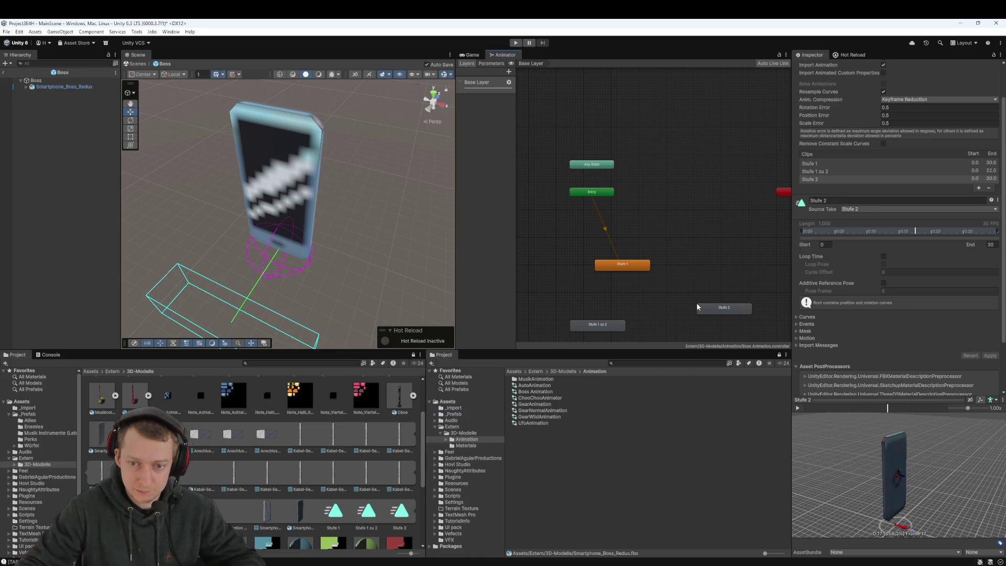
left_click(513, 57)
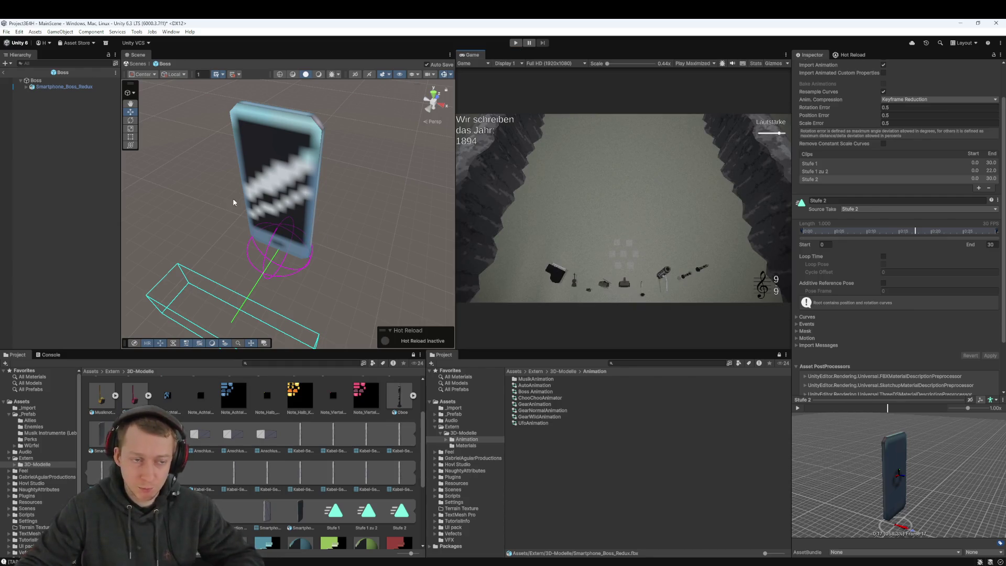
Return to MainScene and place the Boss prefab from Assets/_Prefab/Enemies near the spawn zone
left_click(35, 80)
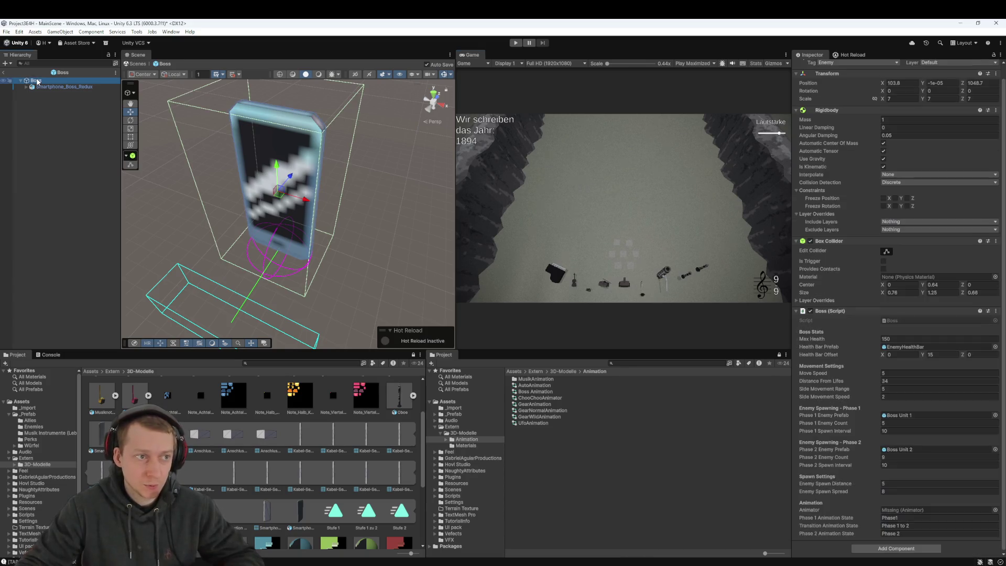
left_click(4, 73)
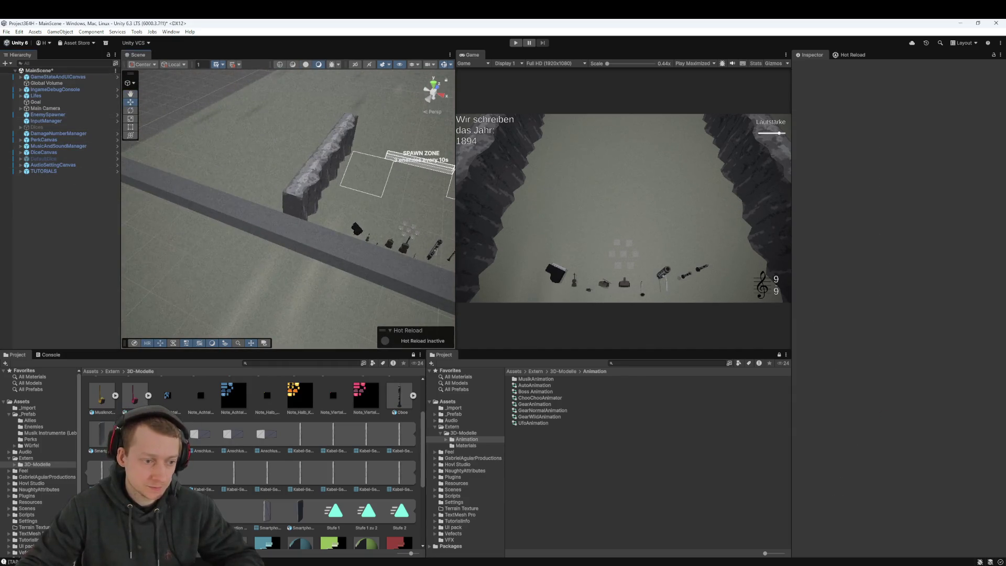
scroll(114, 376, "up", 3)
double_click(102, 393)
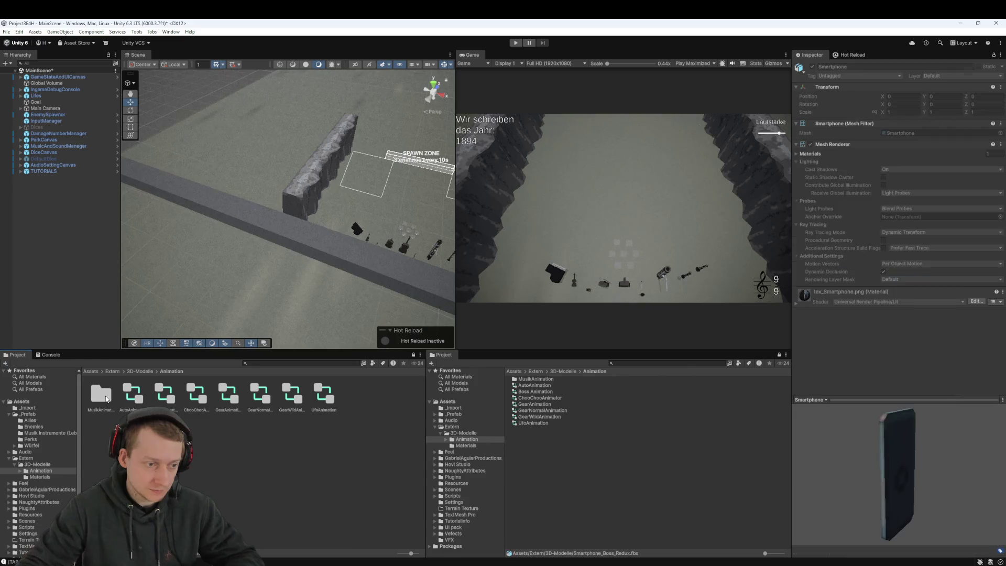
left_click(113, 371)
left_click(88, 371)
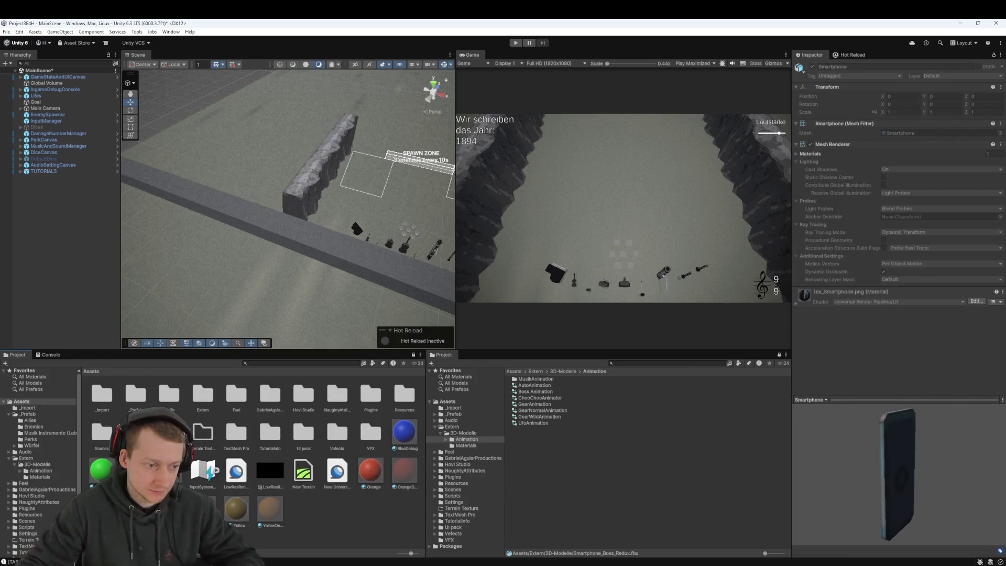
double_click(133, 396)
double_click(145, 400)
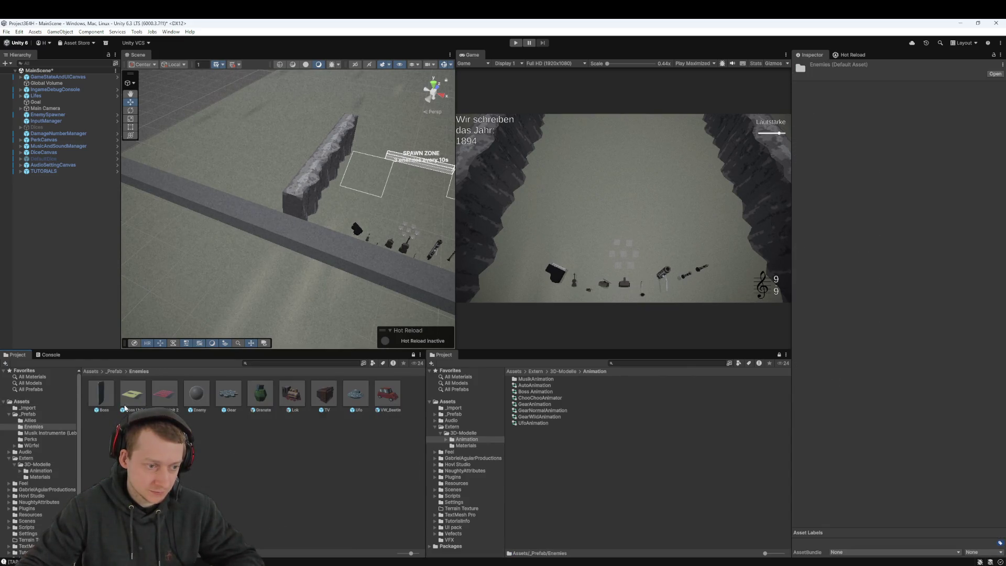
left_click_drag(229, 177, 411, 142)
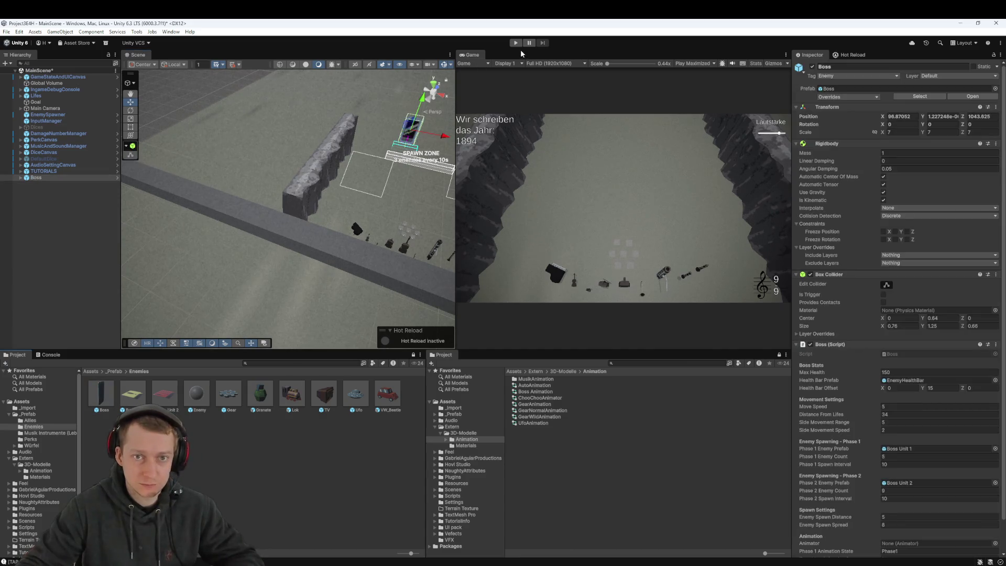
left_click(516, 42)
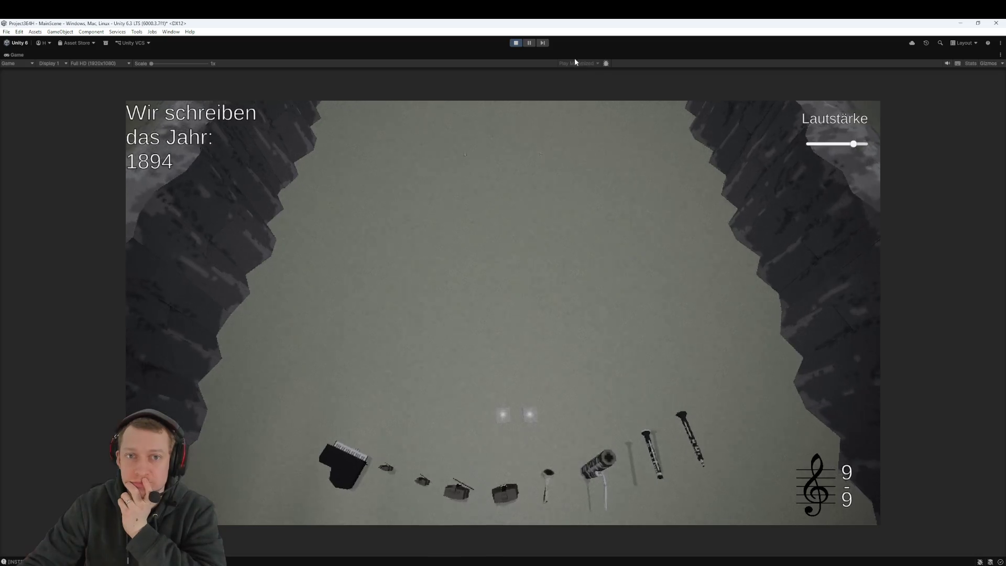
left_click(947, 64)
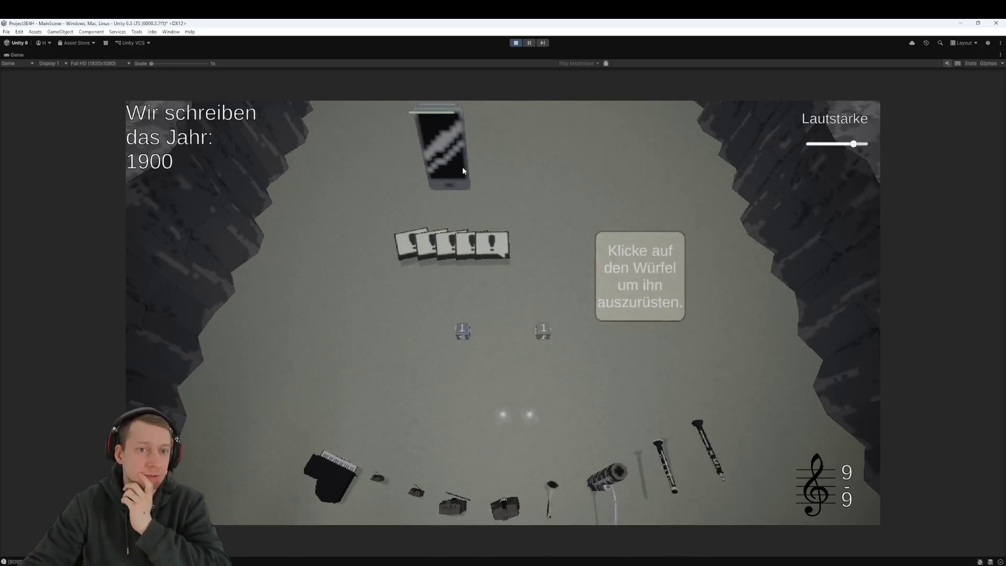
left_click(516, 43)
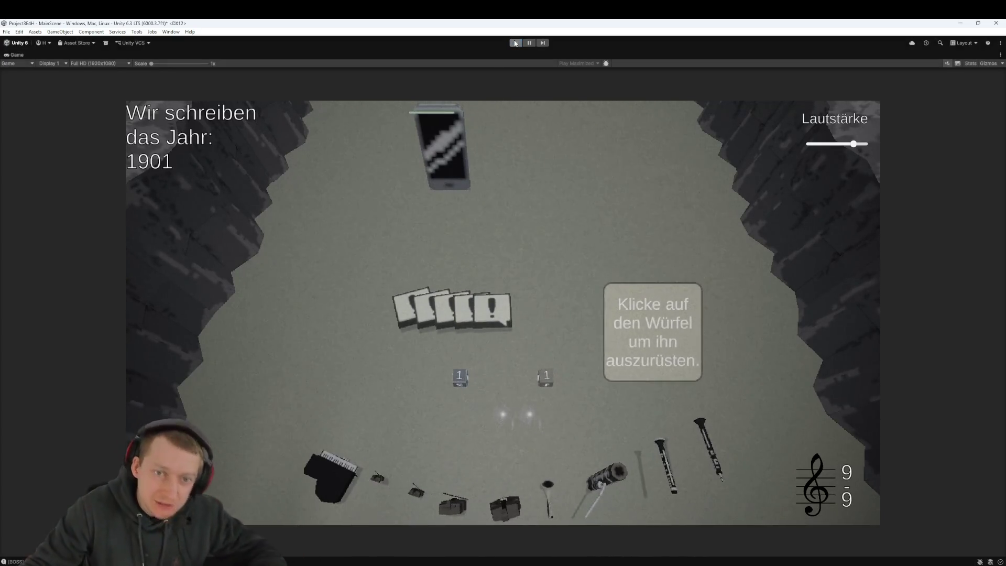
key("f")
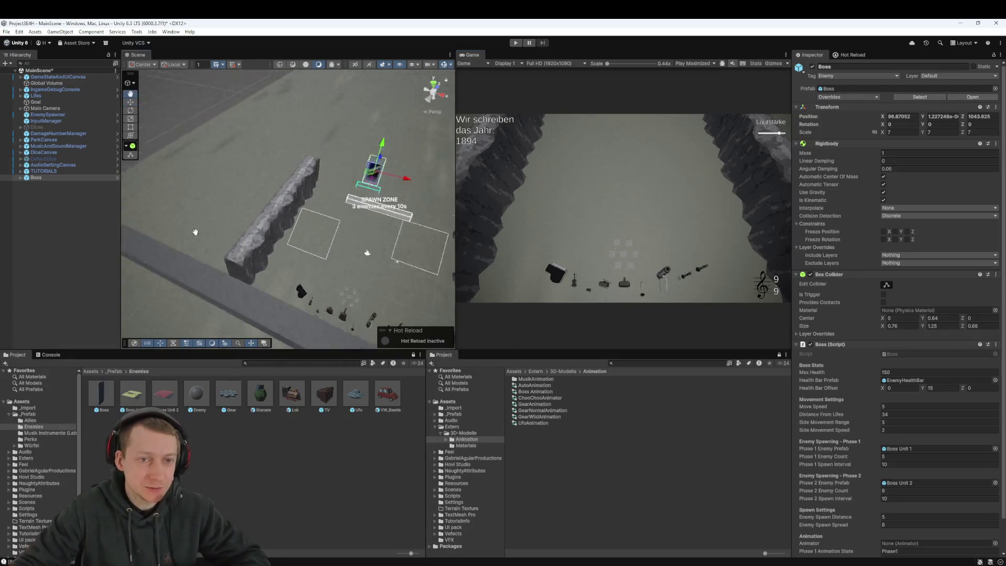
Move the Boss onto the spawn zone and set the Game view to play focused
left_click_drag(364, 178, 347, 215)
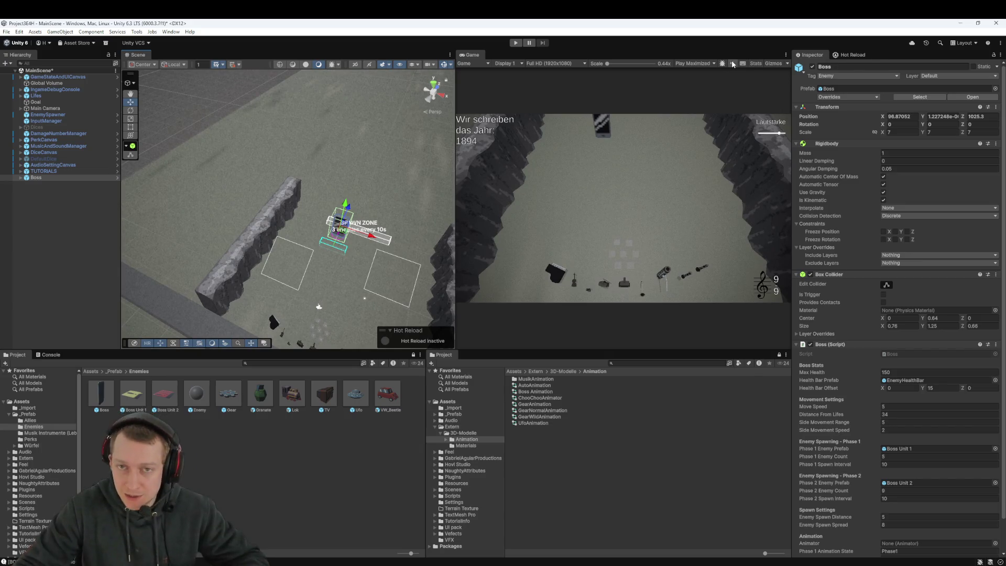
left_click(697, 63)
left_click(703, 72)
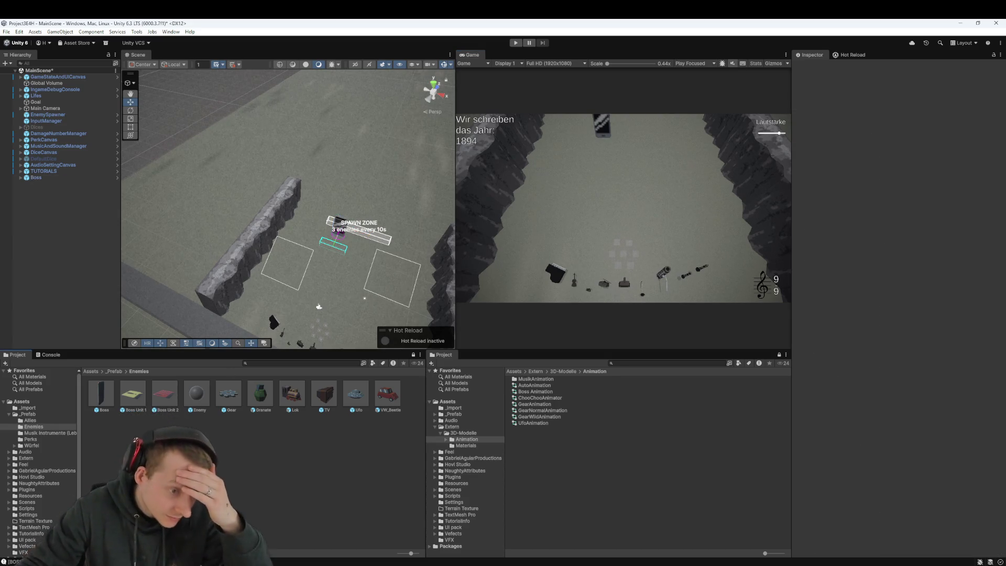
Inspect the placed Boss's Smartphone_Boss_Redux child, then undo to remove the Boss from the level
left_click(109, 399)
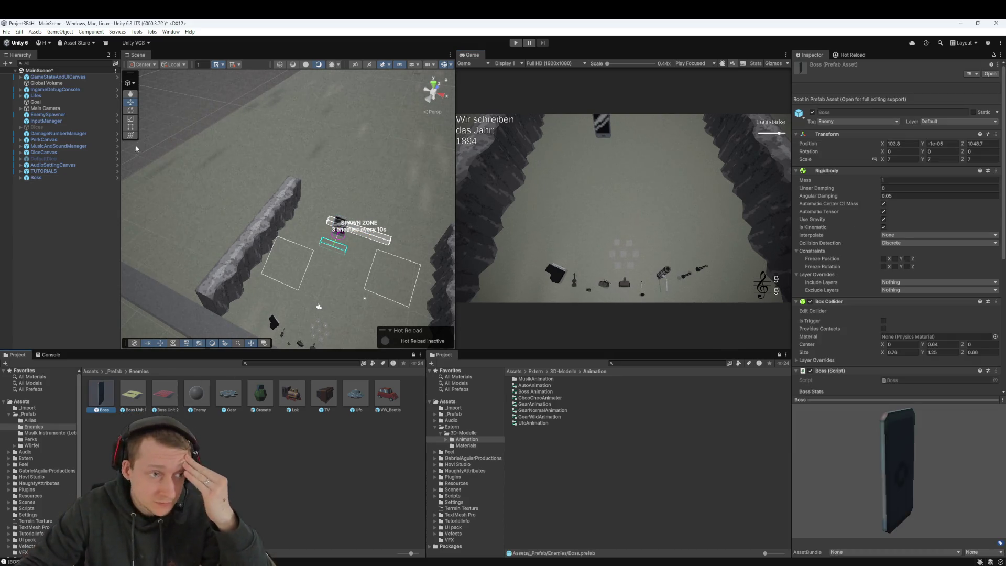
left_click(21, 179)
left_click(21, 179)
left_click(63, 184)
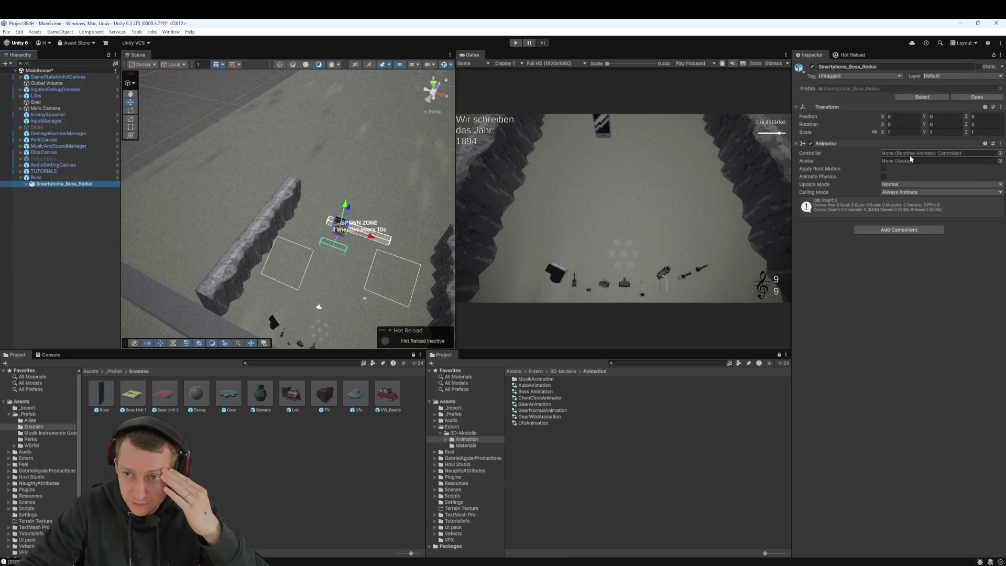
key("ctrl+z")
key("ctrl+z")
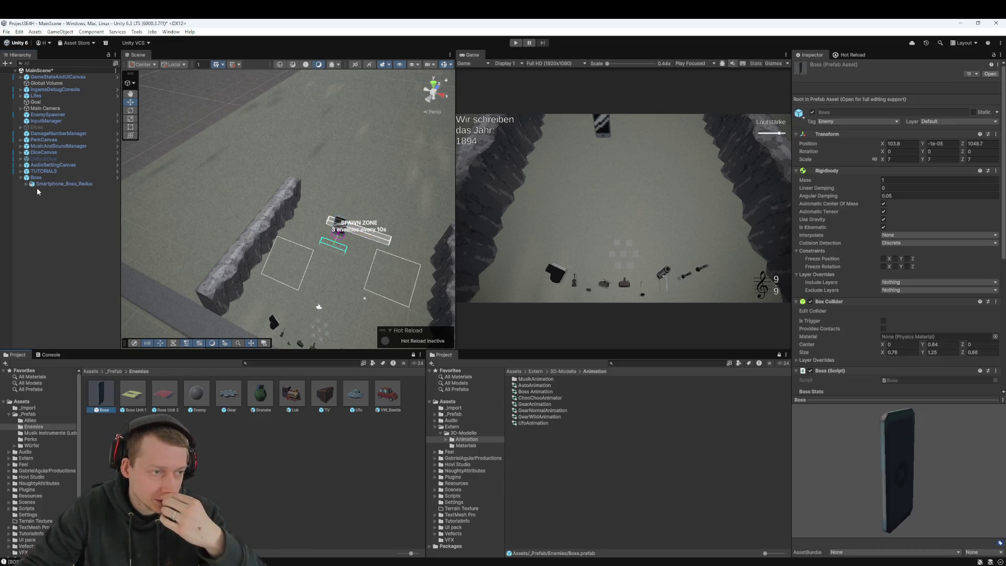
key("ctrl+z")
key("ctrl+z")
key("ctrl+z")
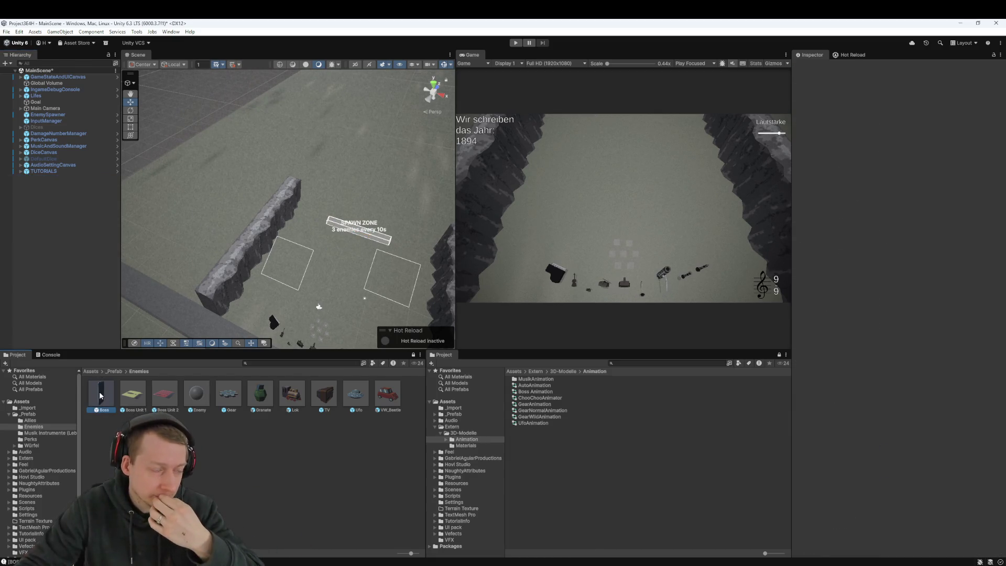
Assign the Boss Animation controller to the prefab's Smartphone_Boss_Redux, then exit prefab mode
double_click(101, 395)
left_click(56, 87)
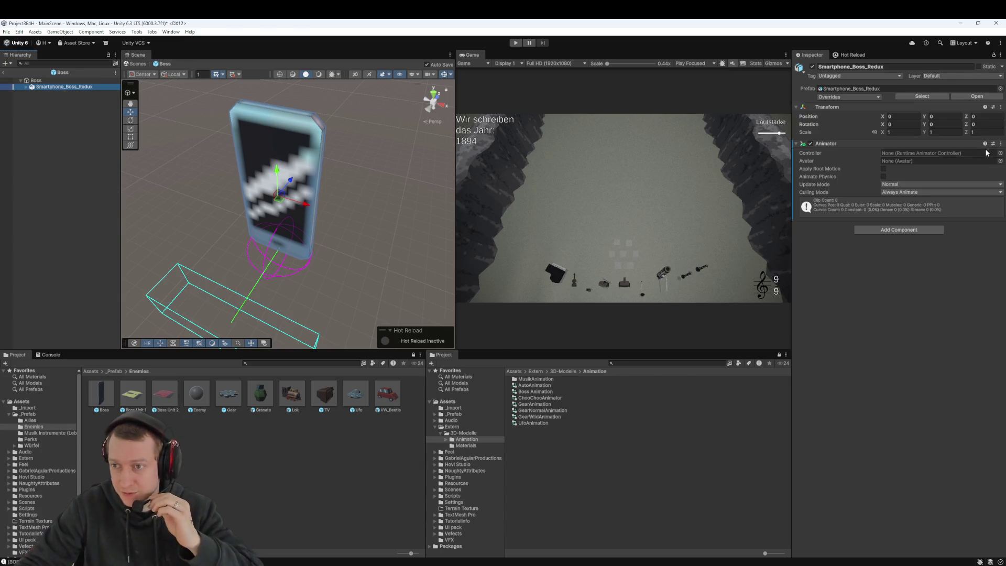
left_click(1000, 153)
double_click(894, 186)
double_click(908, 152)
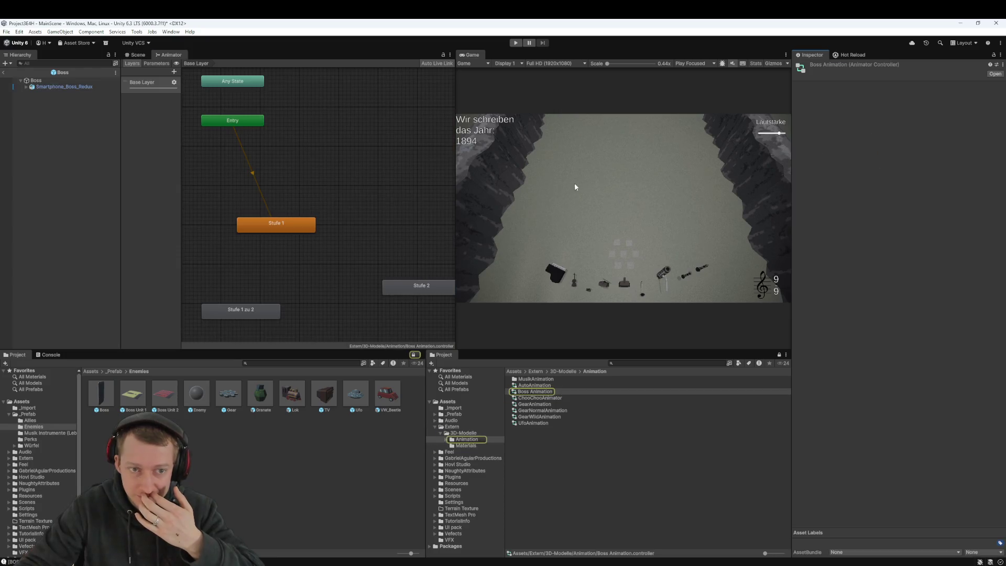
middle_click(168, 54)
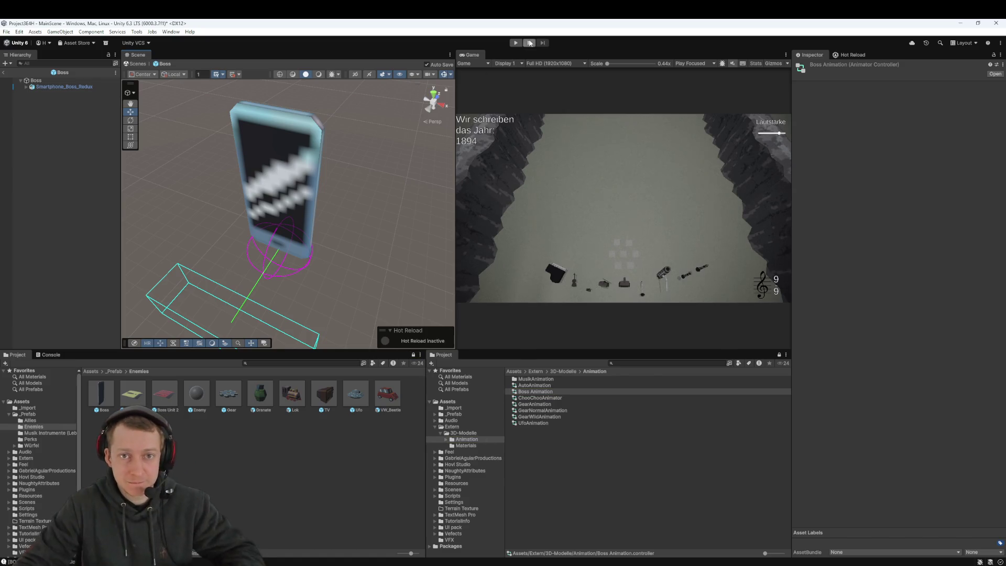
left_click(4, 72)
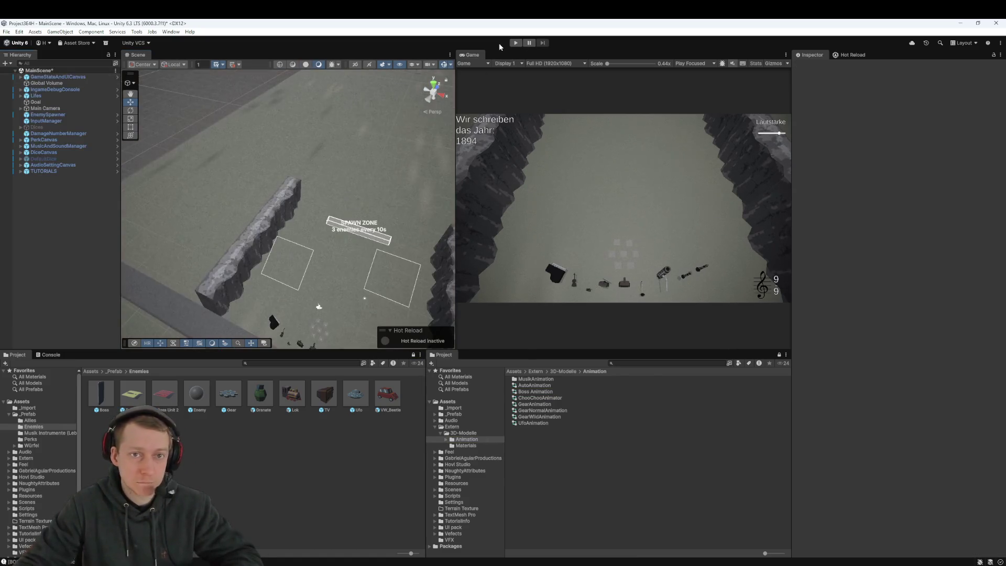
Playtest the animated Boss twice, placing it at the spawn zone, then deselect it and switch to Fork
left_click(516, 43)
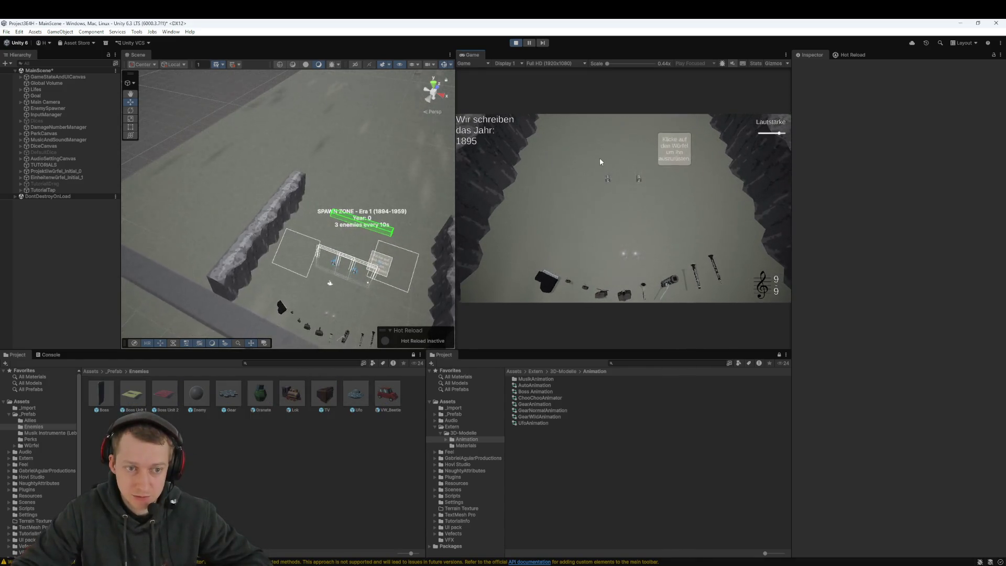
left_click(516, 42)
mouse_move(115, 253)
left_mouse_down()
mouse_move(359, 221)
mouse_move(353, 247)
left_mouse_up()
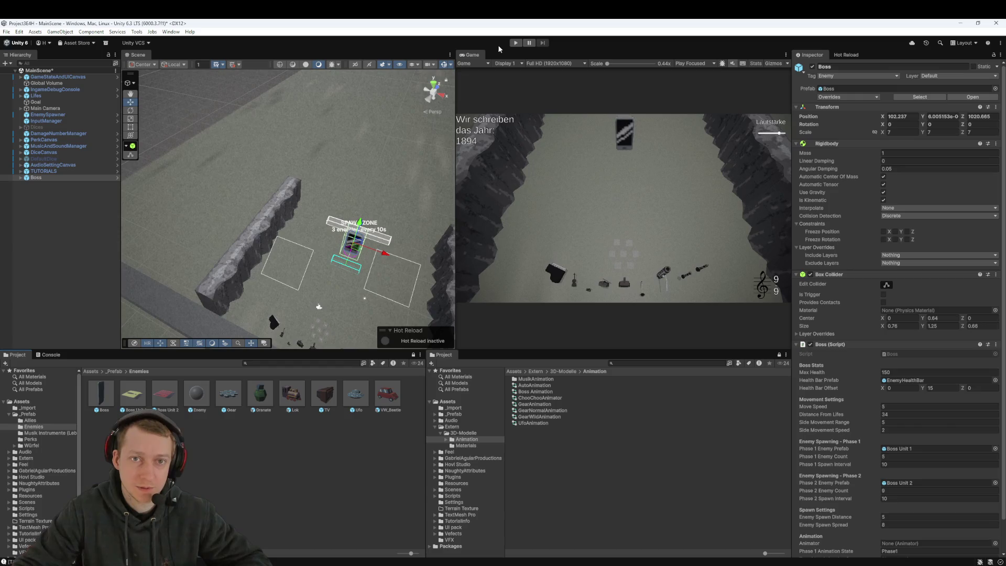
left_click(516, 42)
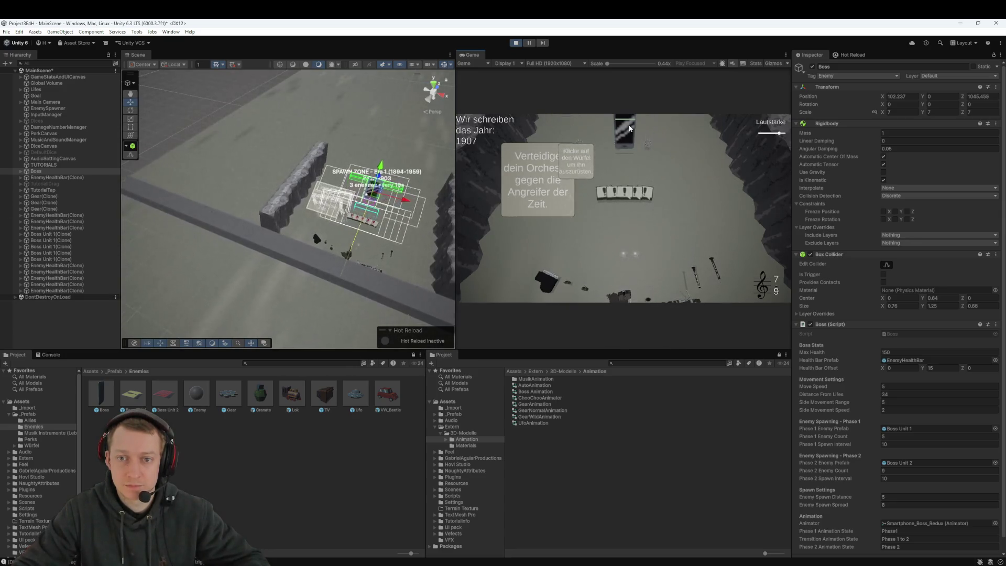
left_click(516, 43)
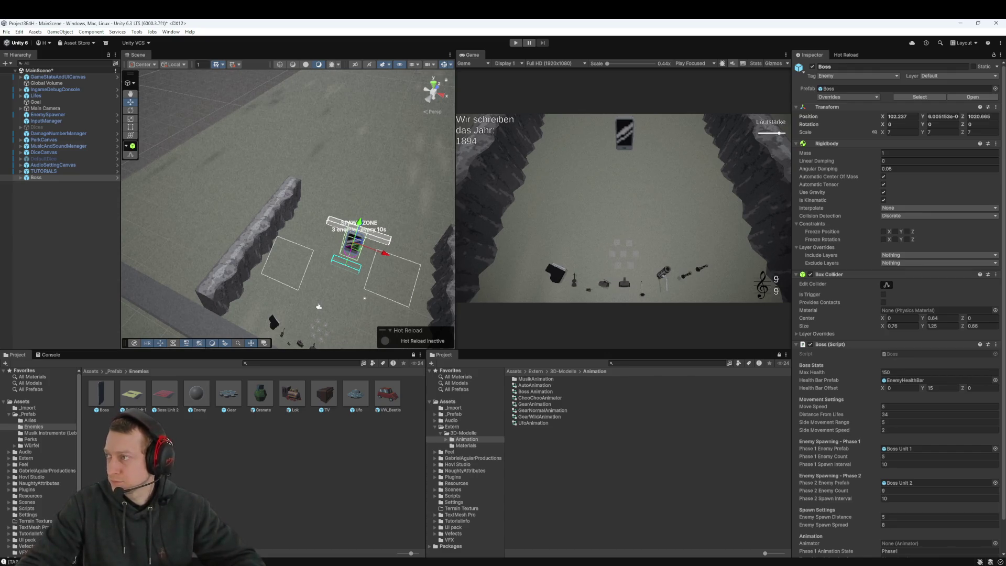
left_click(79, 266)
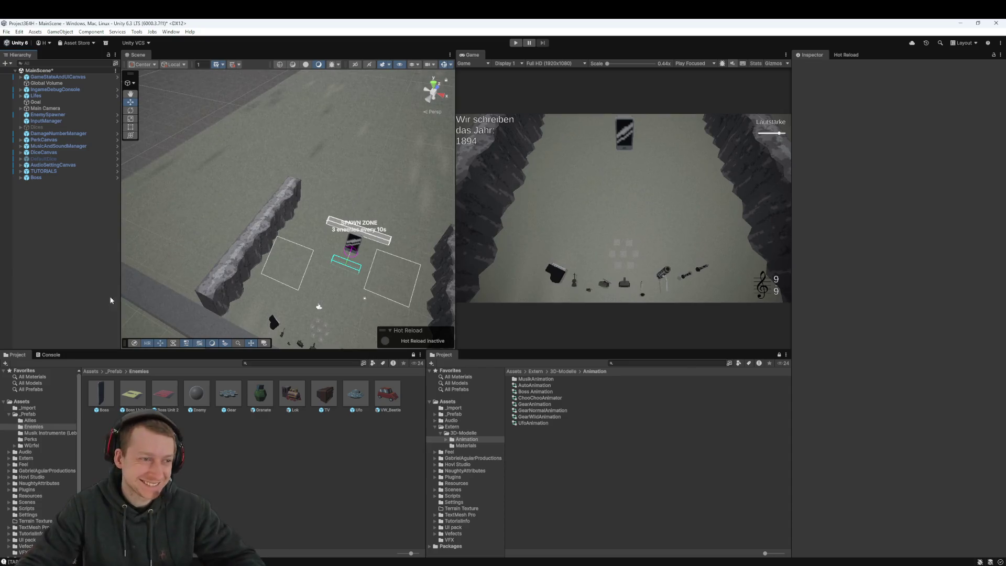
key("alt+Tab")
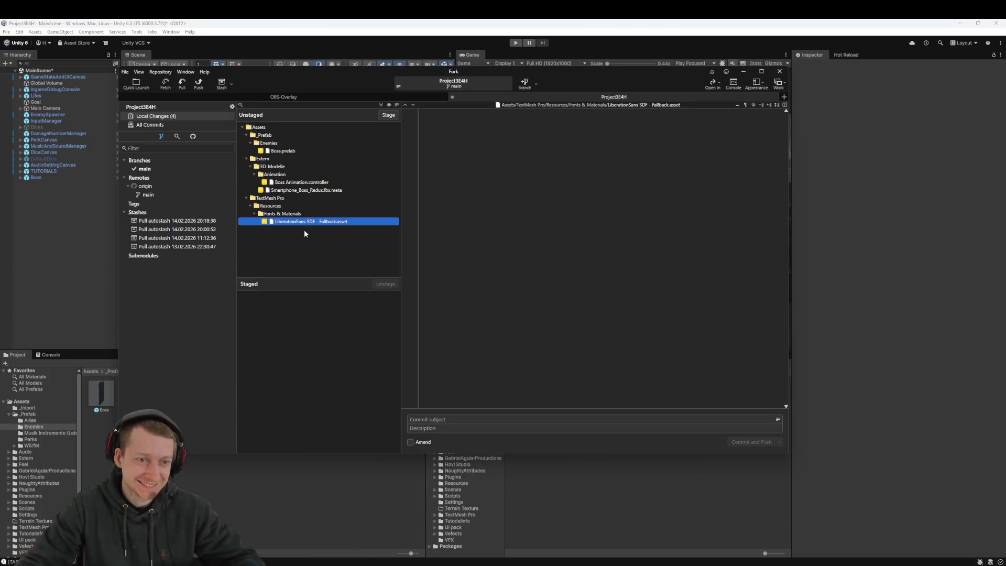
Fetch from all remotes in Fork
left_click(313, 190)
key("ctrl+a")
left_click(165, 83)
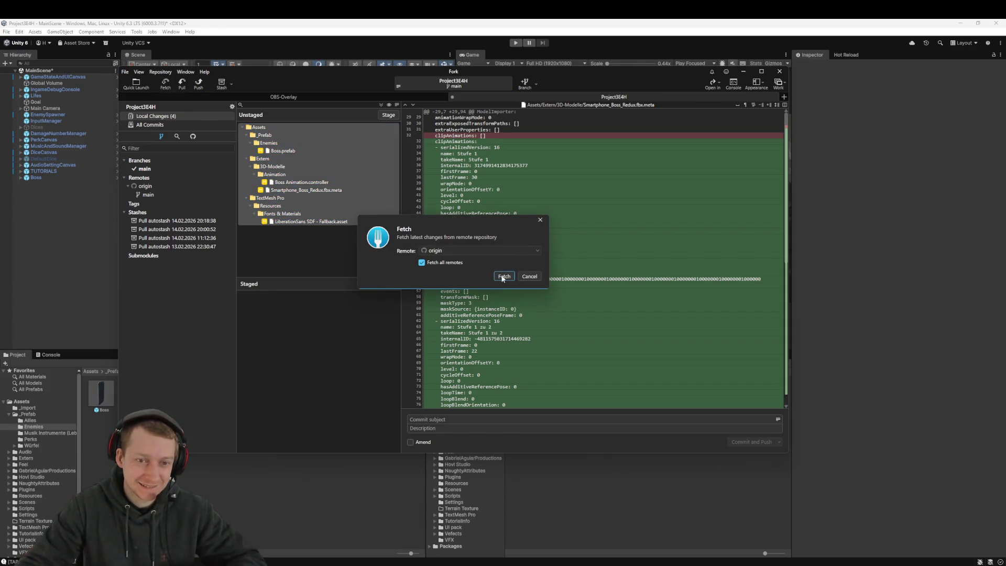
left_click(503, 276)
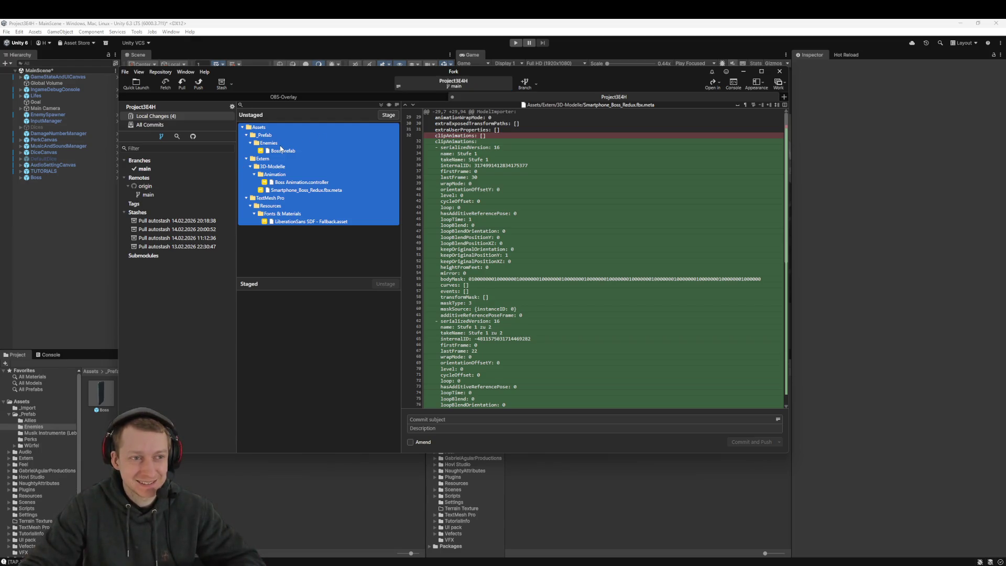
Stage all changed files, then commit and push them as 'fix: fix boss animation and texture'
left_click_drag(283, 162, 281, 344)
left_click(427, 420)
type("fix: fix ")
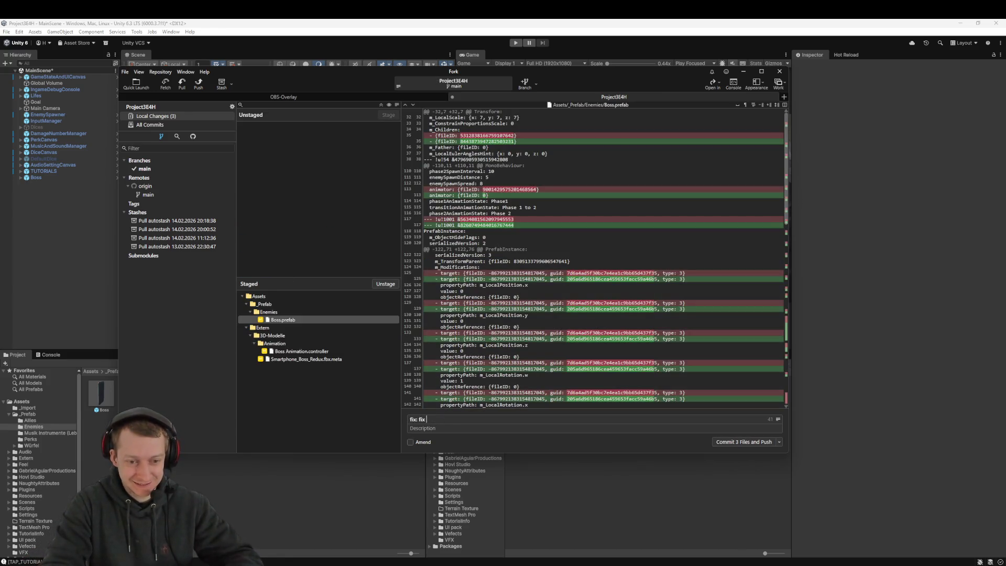
type("boss animation and")
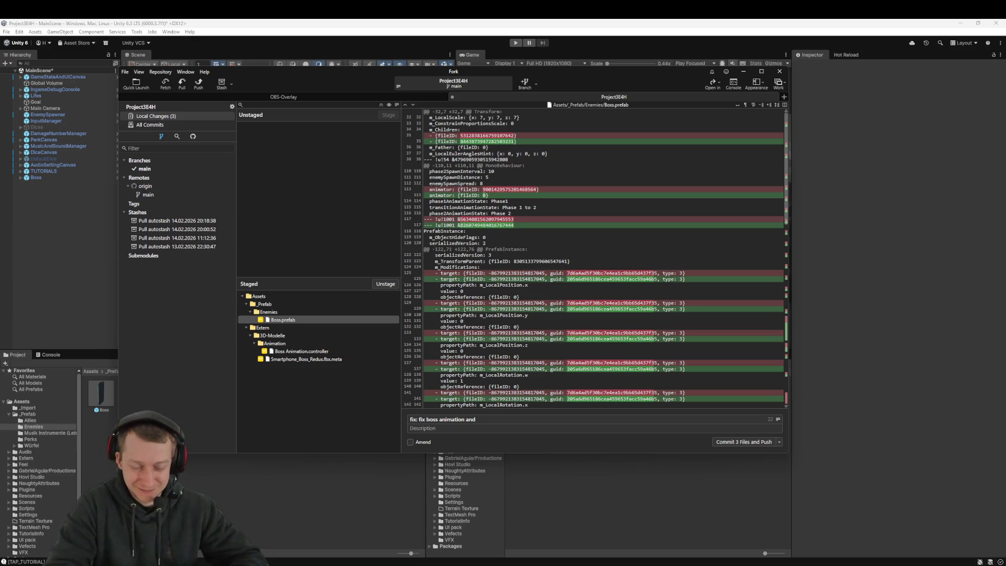
type("texture")
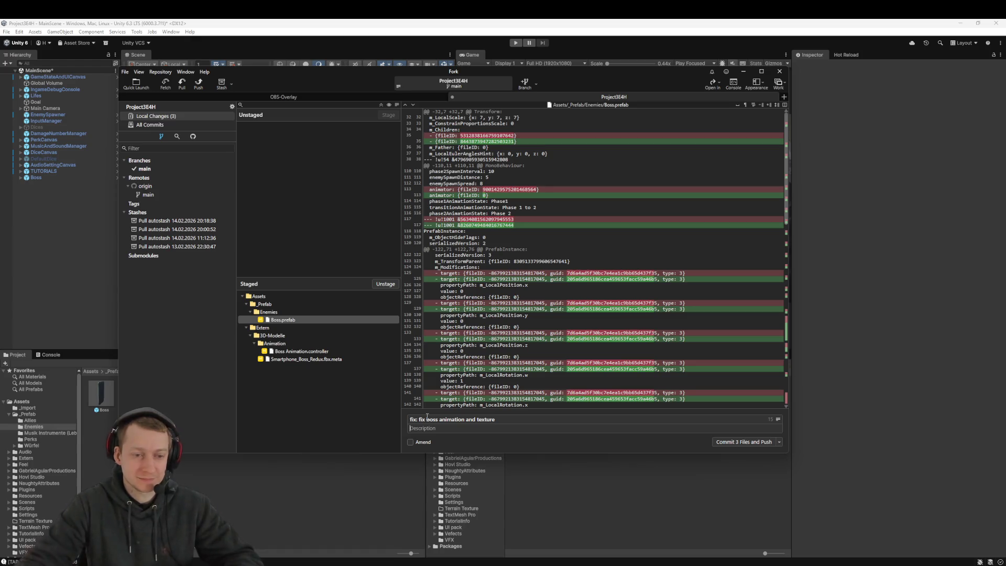
key("ctrl+Return")
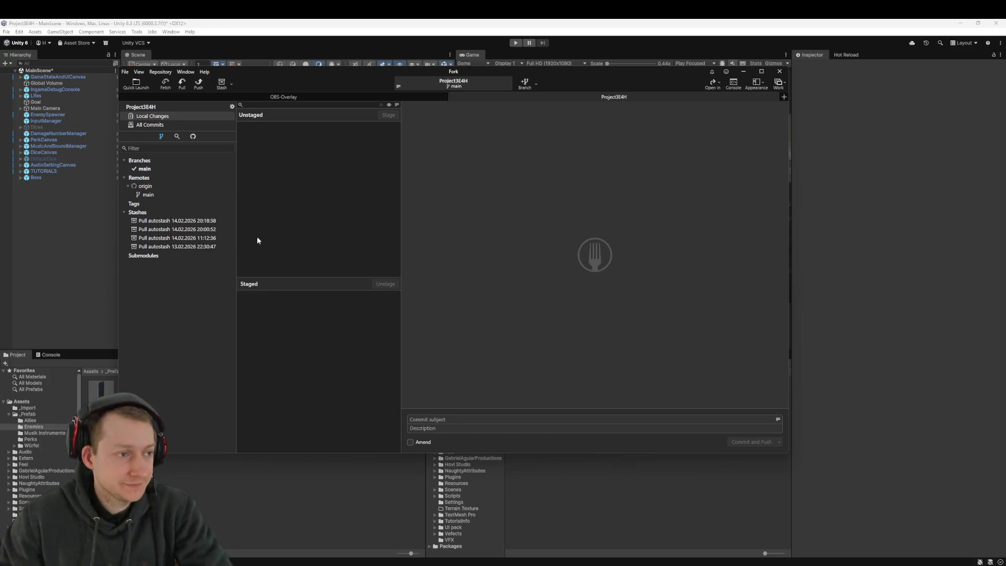
Bring the Unity editor on MainScene back in front of Fork once the push finishes
left_click(36, 285)
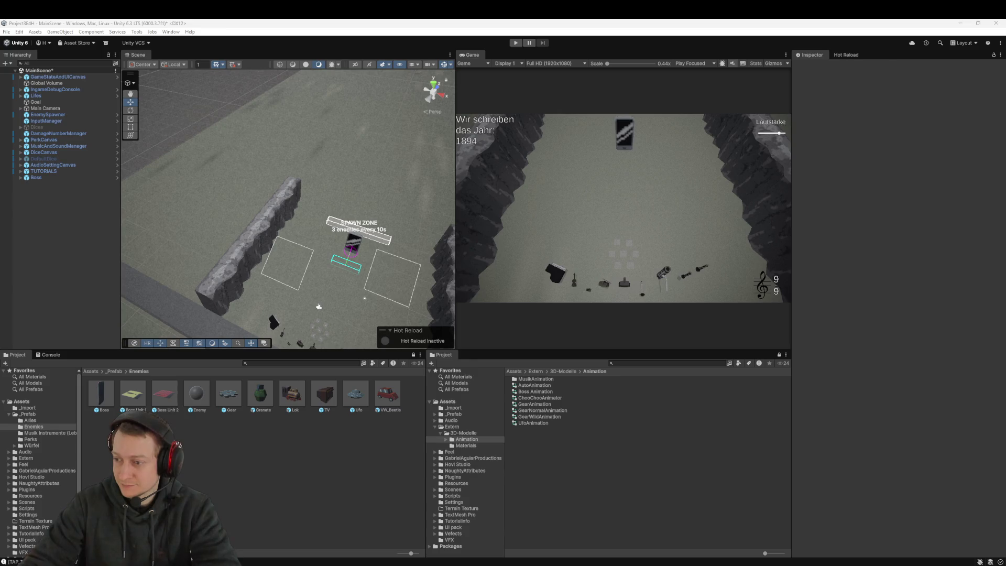
Fetch and pull origin/main in Fork, confirming both dialogs; main is already up to date
key("alt+Tab")
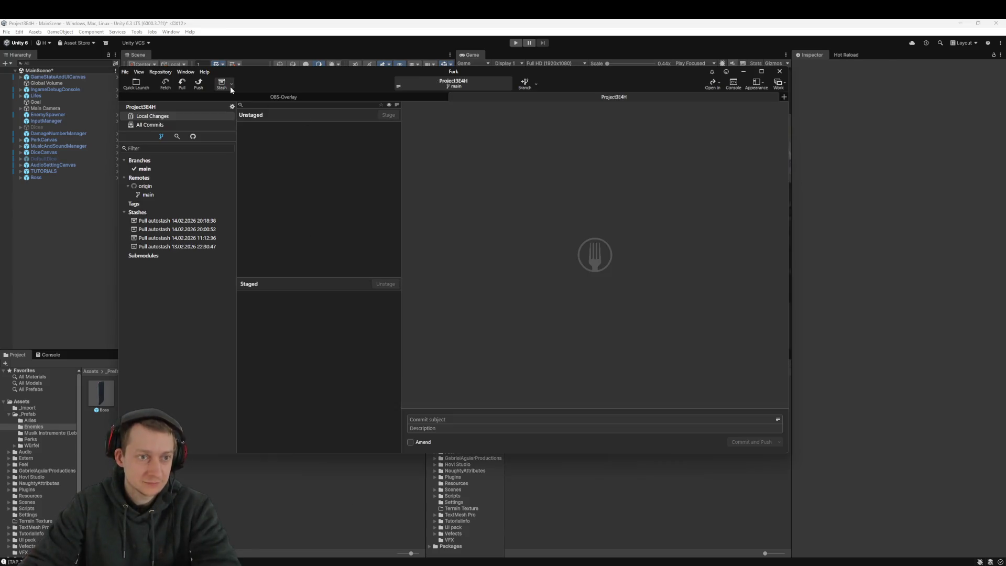
left_click(165, 83)
left_click(505, 275)
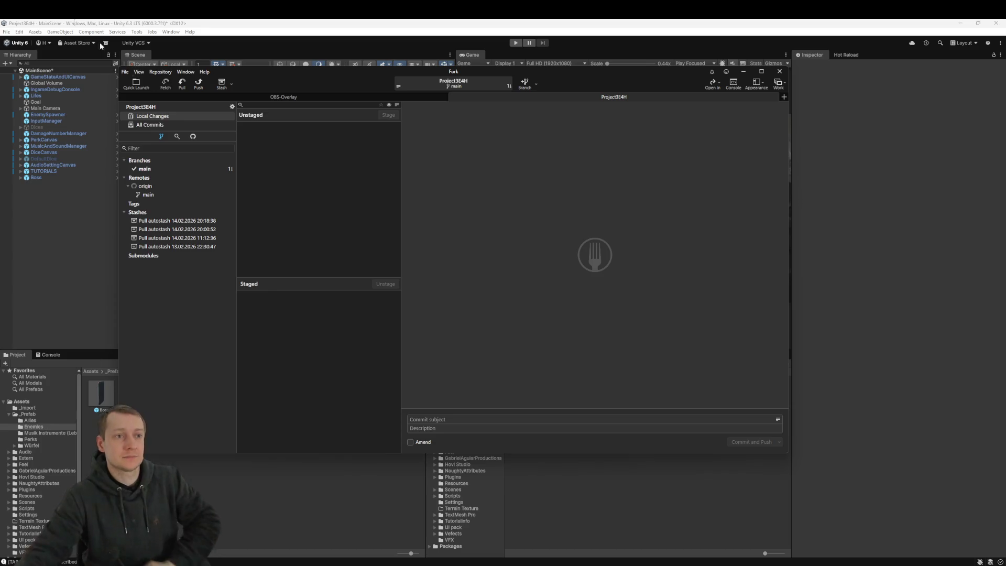
left_click(182, 83)
left_click(517, 291)
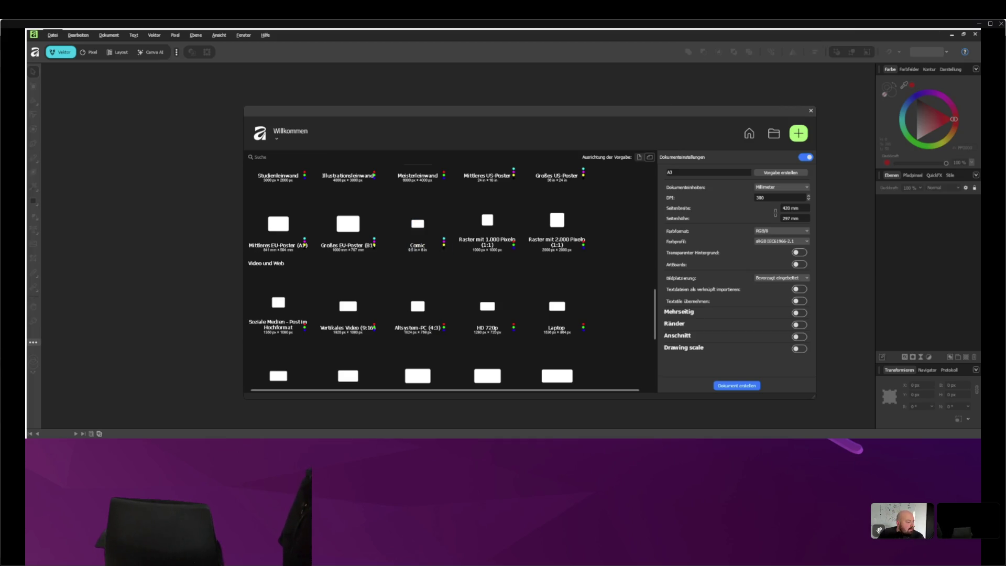
Switch to the Zen Browser window showing the 3E4H GDD Google Doc
key("alt+Tab")
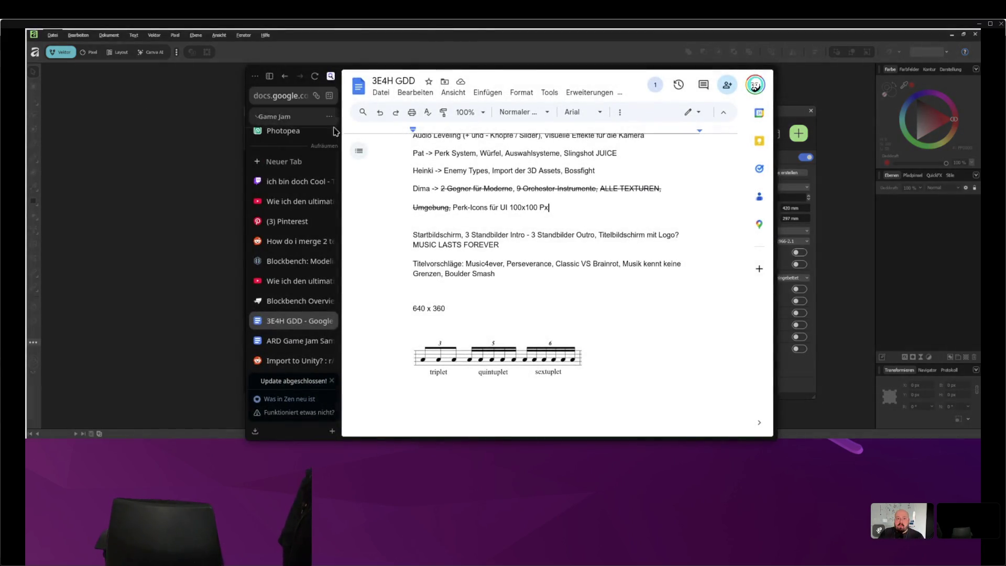
From the ARD Game Jam doc, search Startpage for 'musical logo' in a new tab
left_click(296, 341)
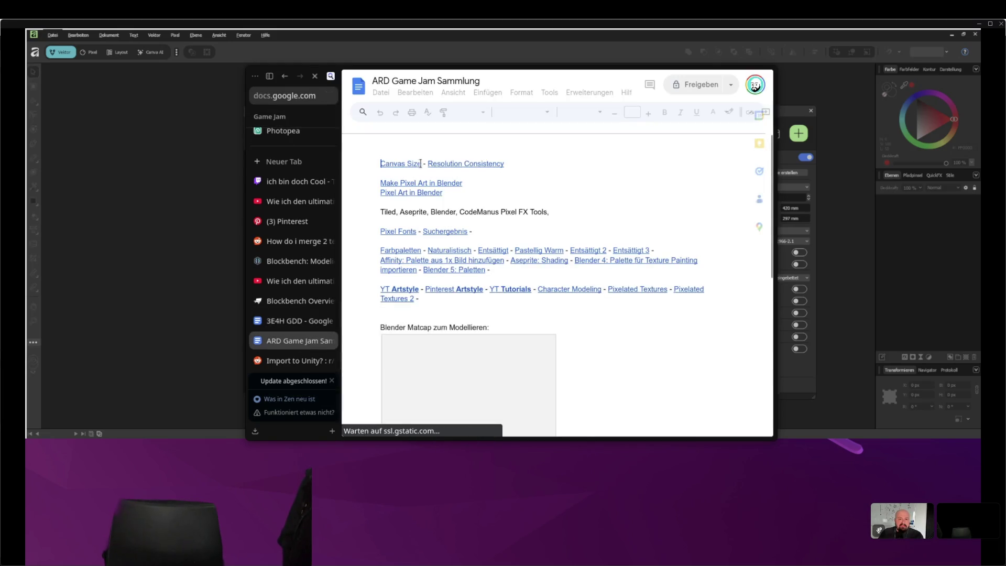
left_click(314, 162)
type("musical logo")
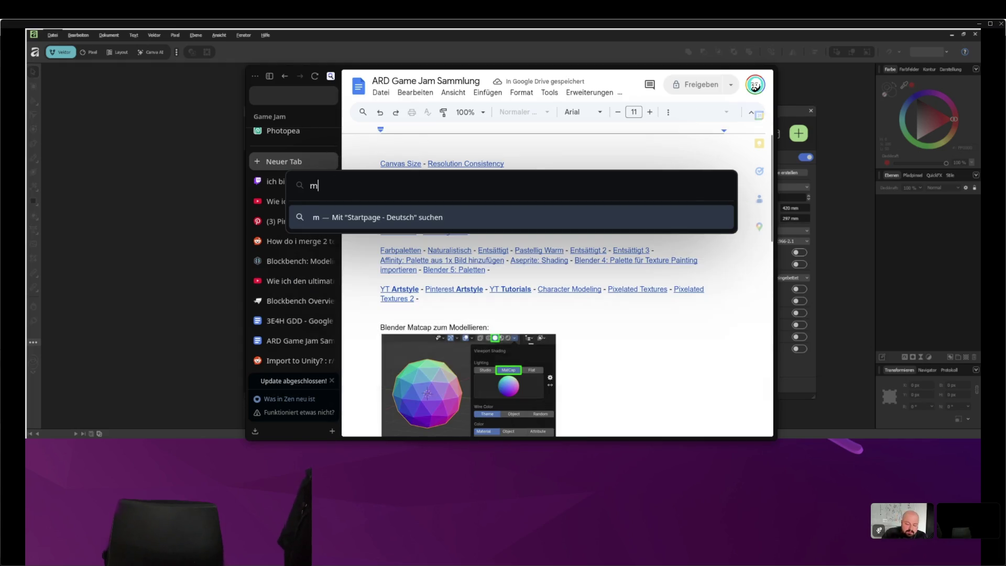
key("Return")
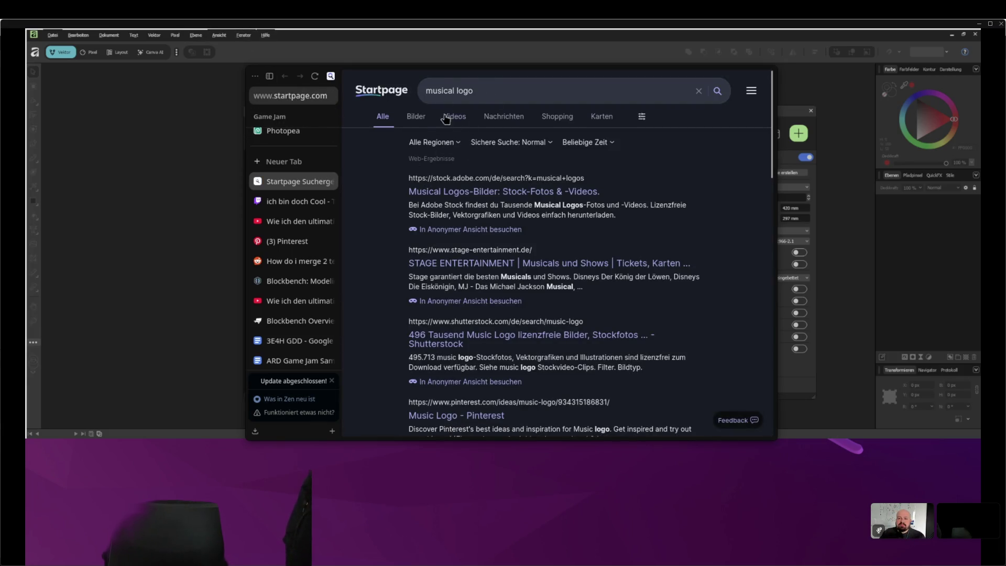
Browse the 'musical logo' image results and pick the piano treble-clef logo
left_click(417, 116)
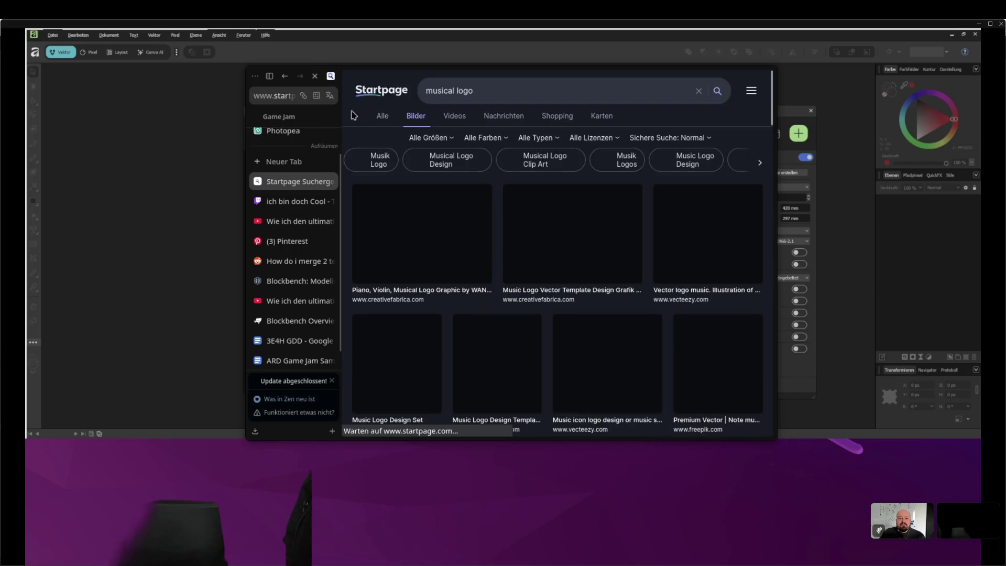
scroll(486, 281, "down", 2)
scroll(486, 281, "down", 1)
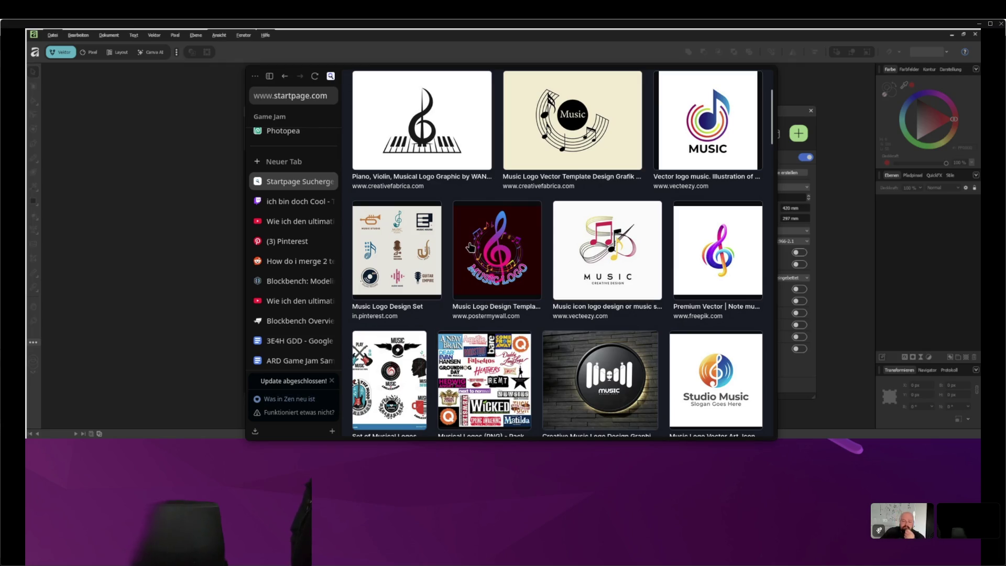
scroll(549, 302, "down", 2)
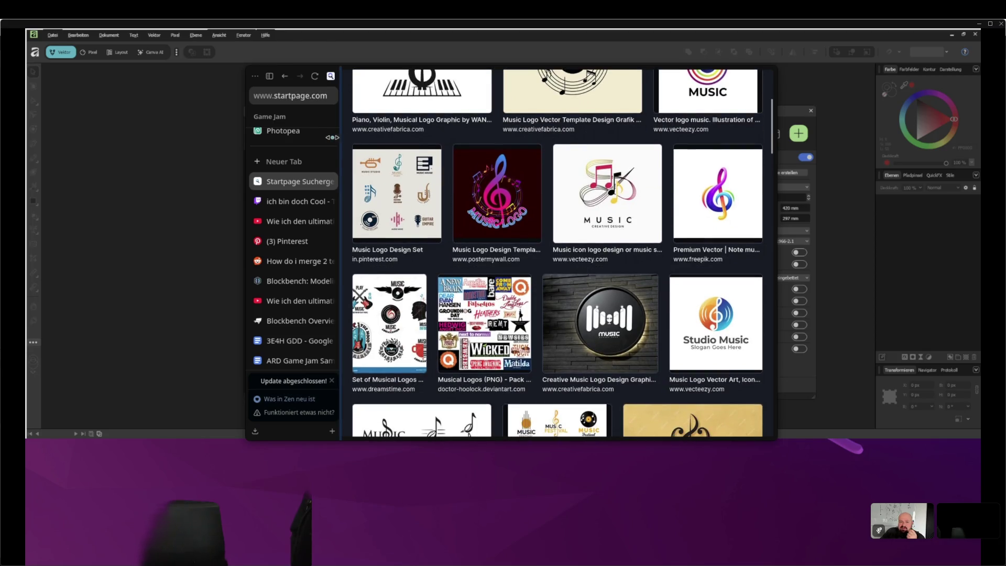
scroll(411, 241, "up", 5)
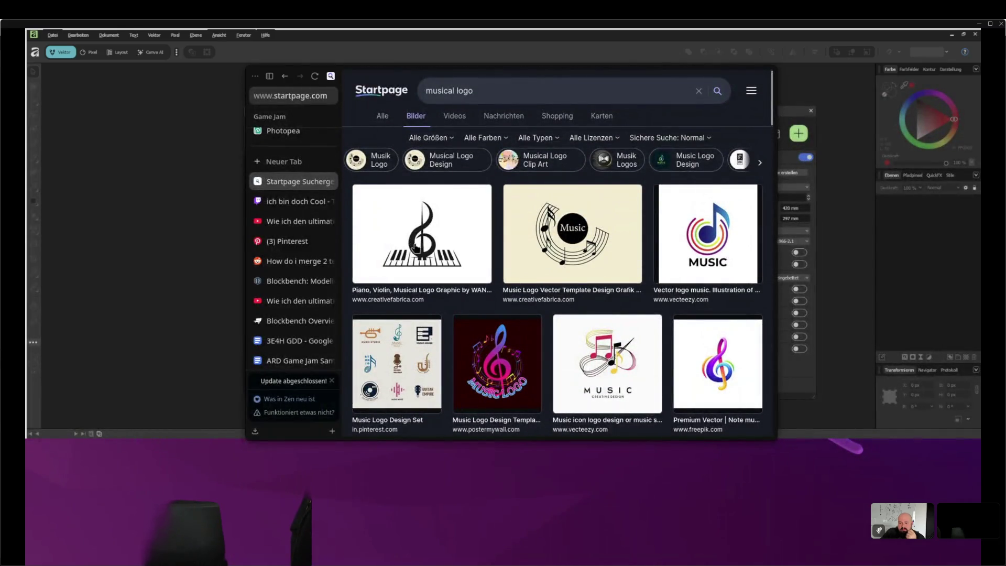
scroll(422, 315, "down", 3)
scroll(425, 323, "down", 10)
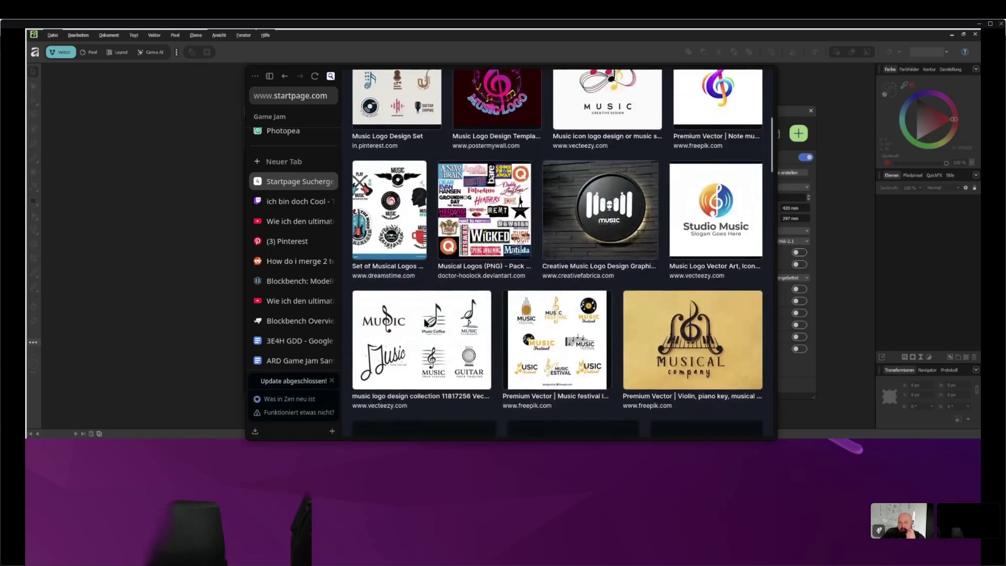
scroll(425, 323, "down", 5)
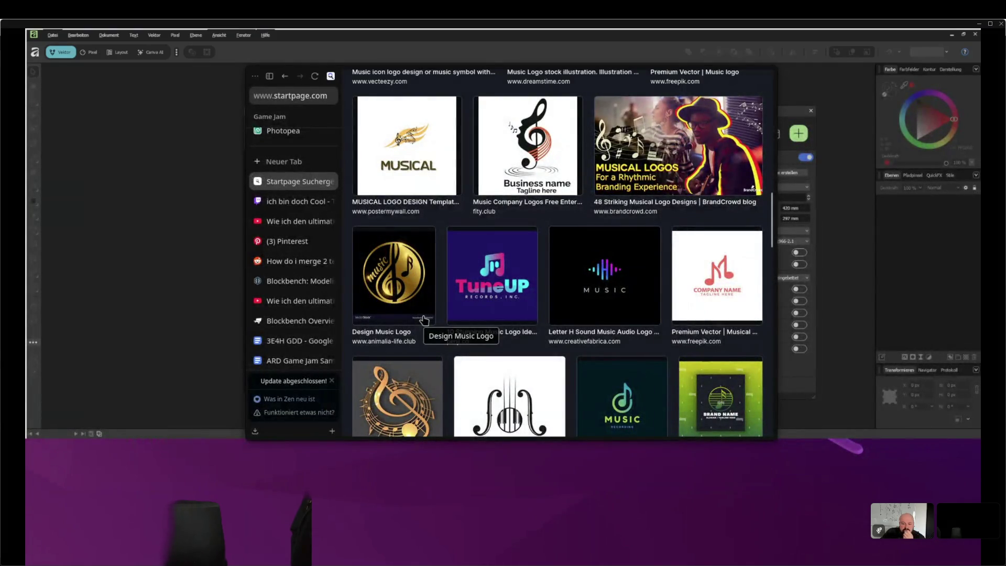
scroll(426, 321, "down", 5)
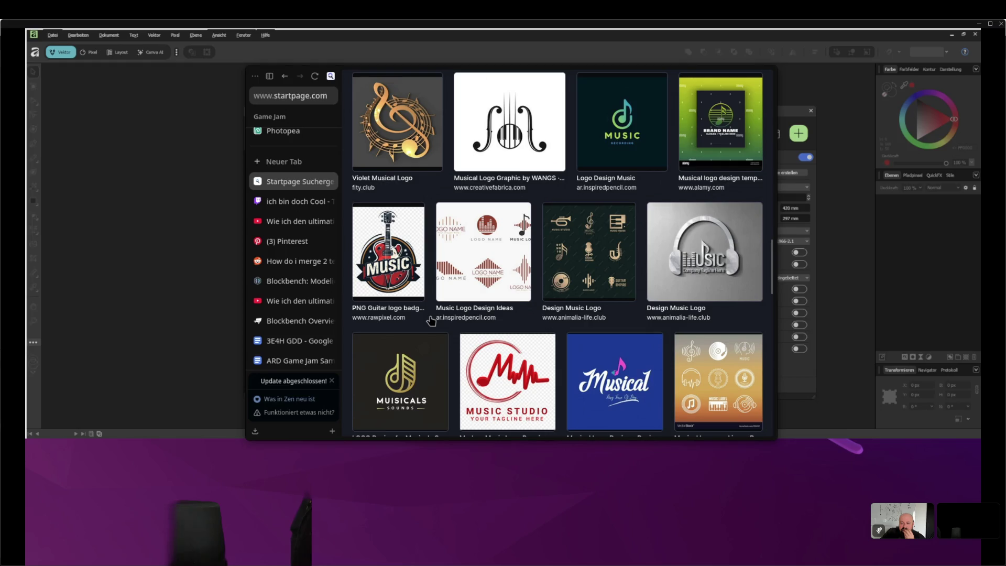
scroll(431, 321, "up", 10)
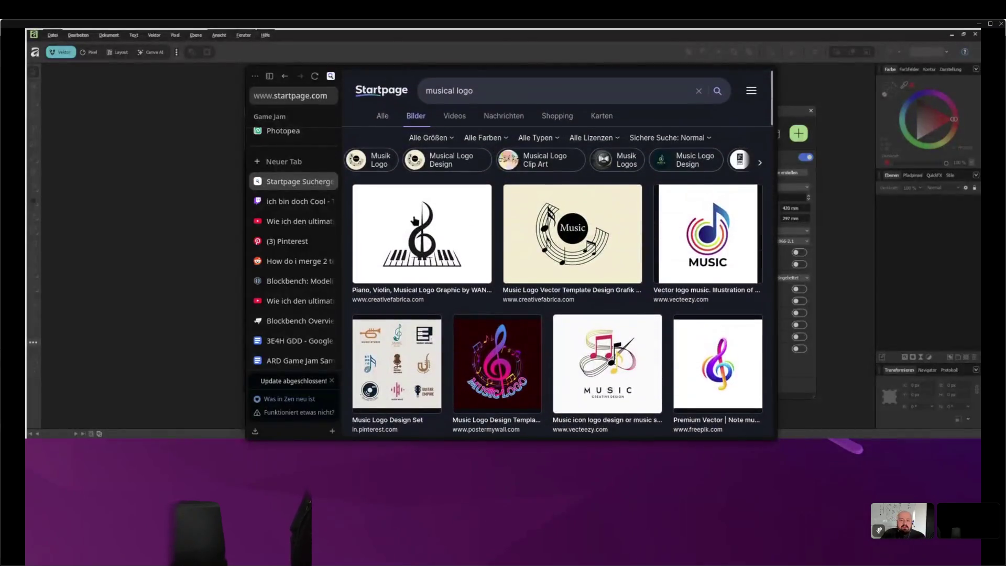
right_click(422, 227)
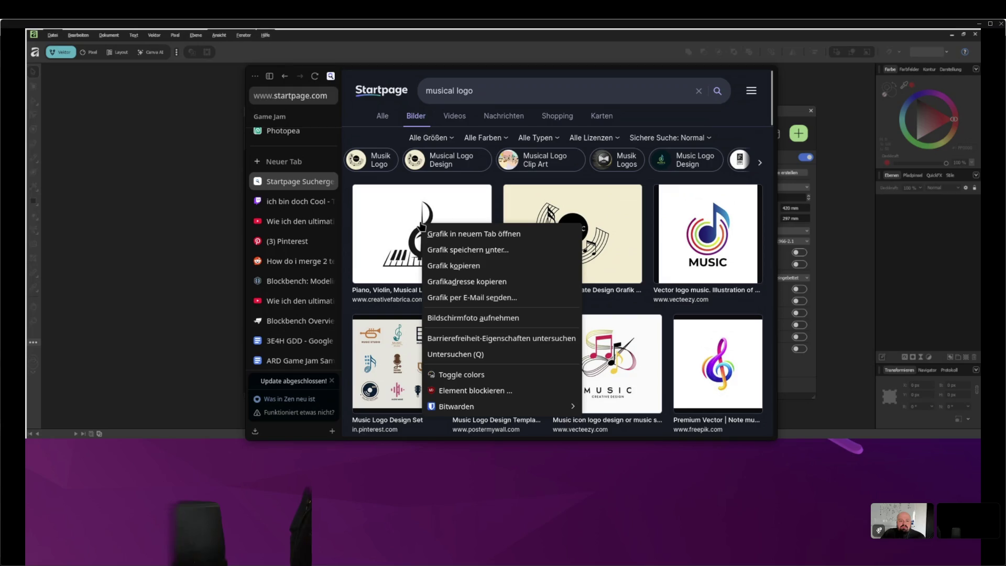
Save the piano treble-clef logo image into the ARD Game Jam > 2D Assets folder
left_click(471, 234)
key("ctrl+s")
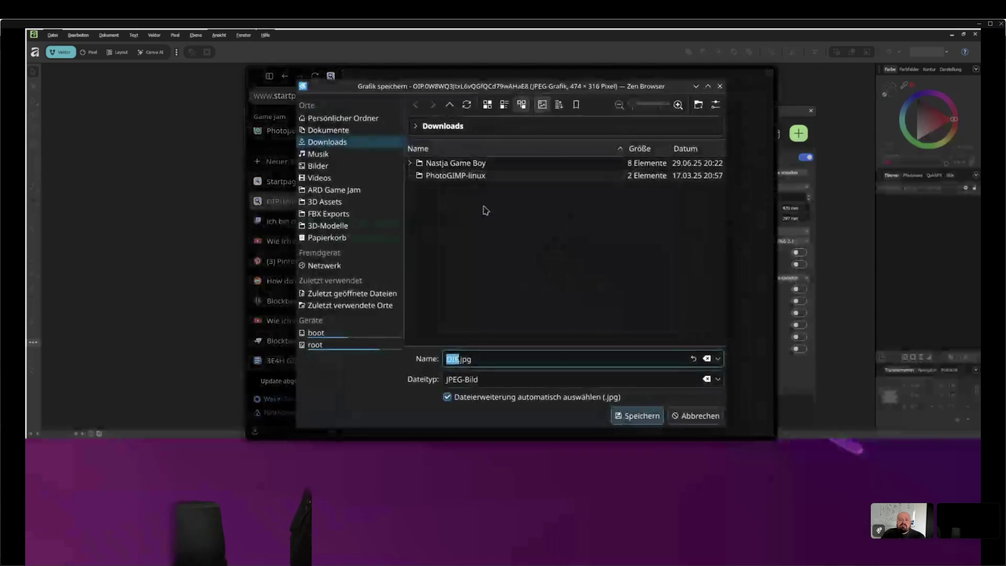
left_click(345, 192)
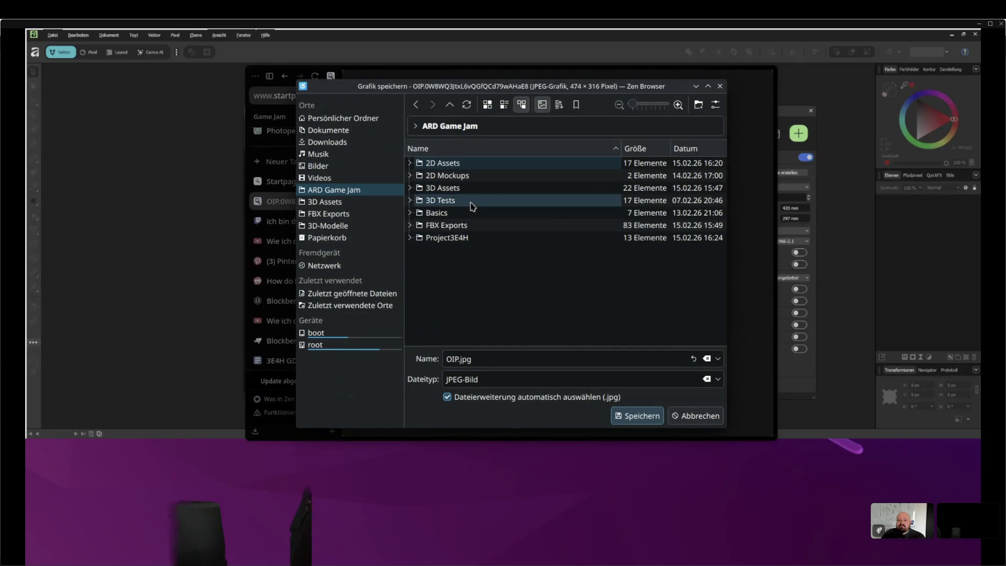
double_click(475, 163)
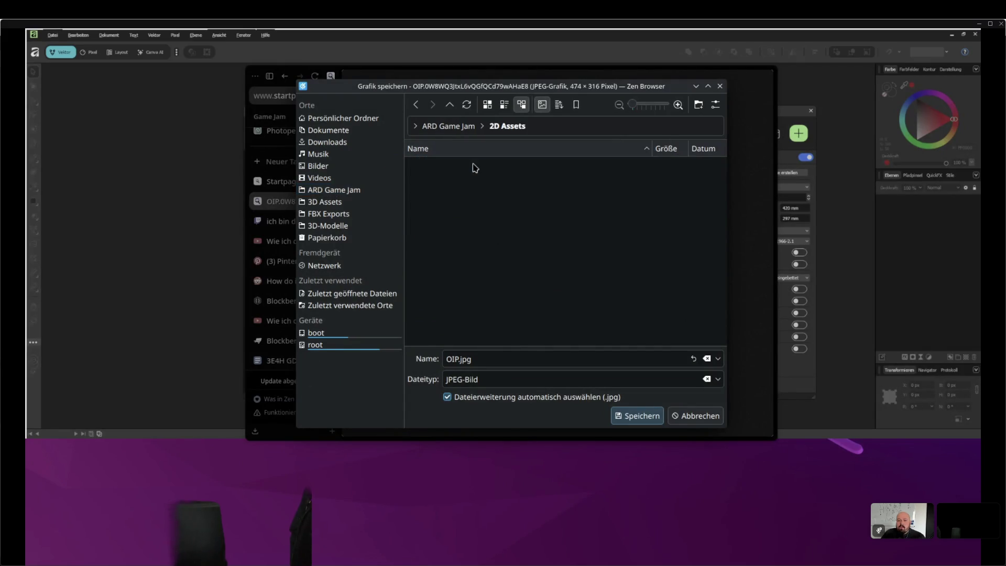
left_click(469, 127)
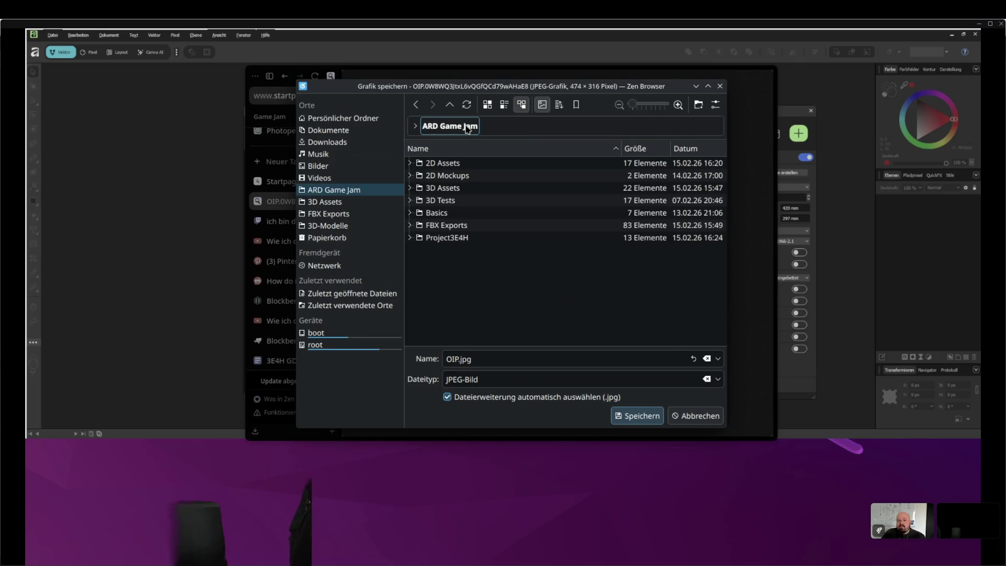
double_click(470, 166)
left_click(475, 360)
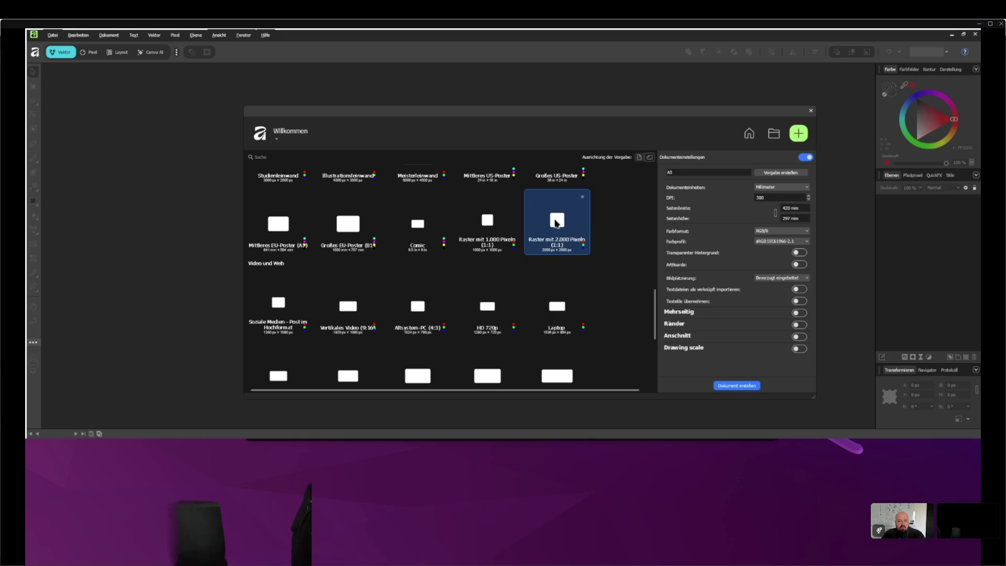
Close Affinity's welcome dialog and open ARD Game Jam > 2D Assets in the file manager
left_click(811, 113)
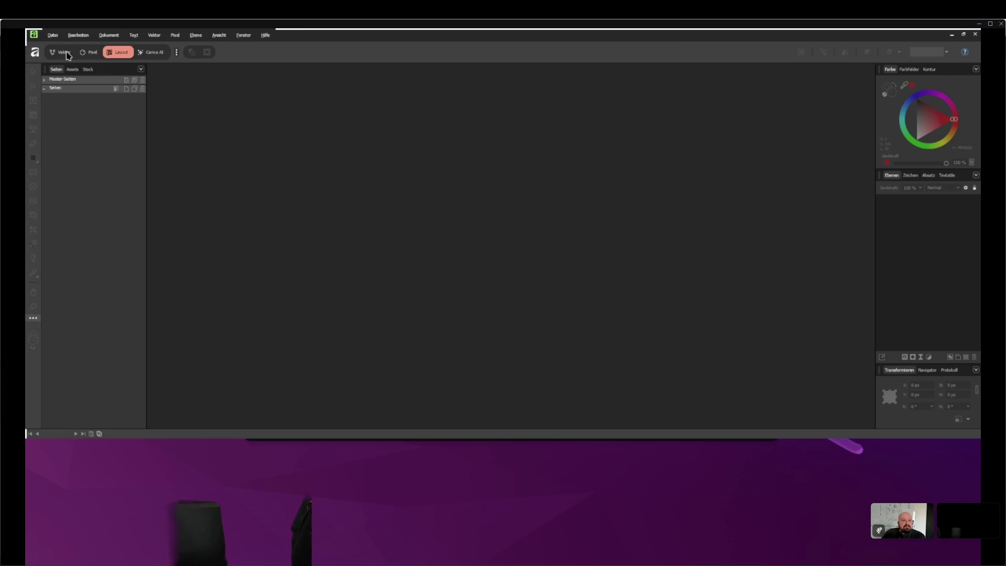
key("alt+Tab")
key("alt+Tab")
key("alt+Tab")
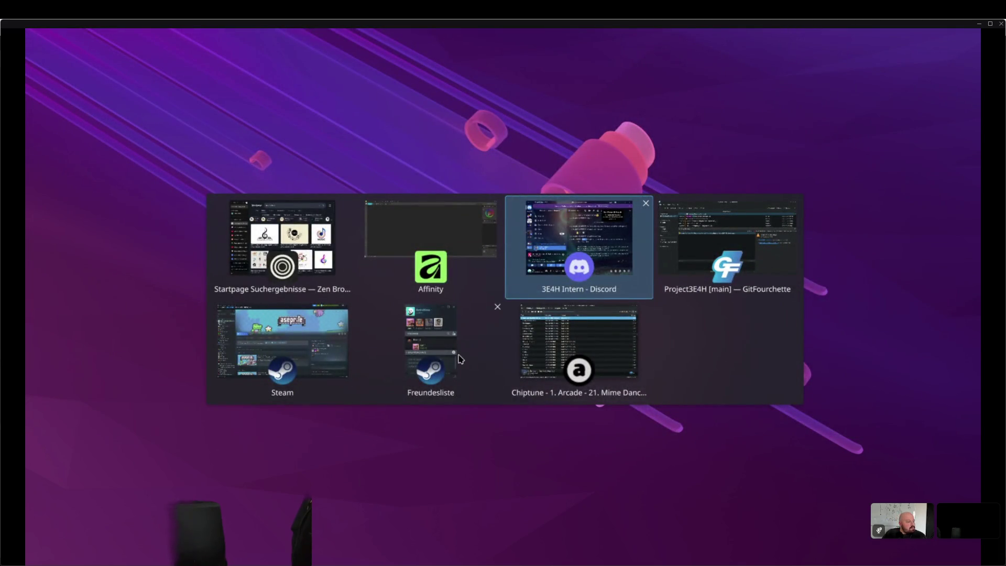
left_click(326, 263)
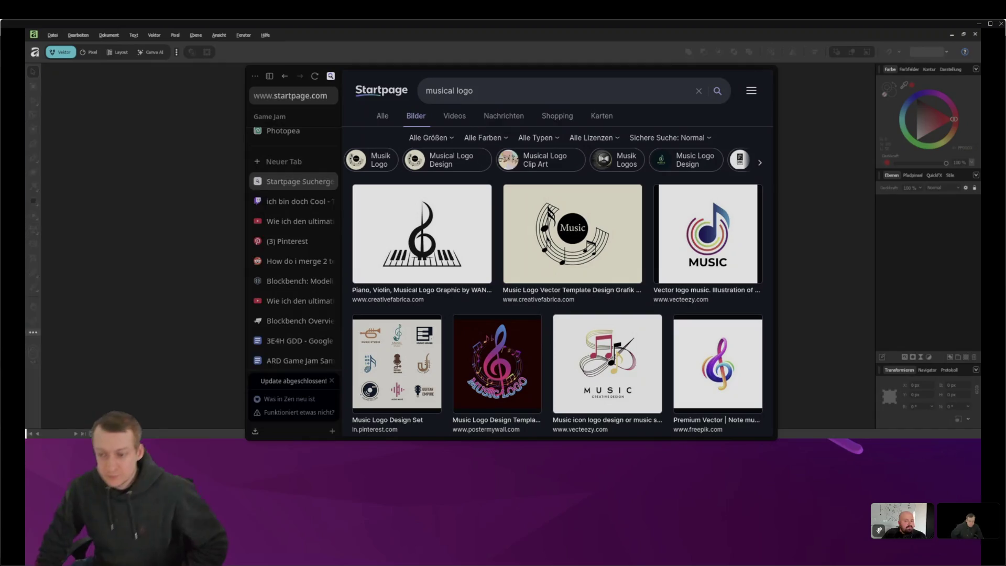
key("alt+Tab")
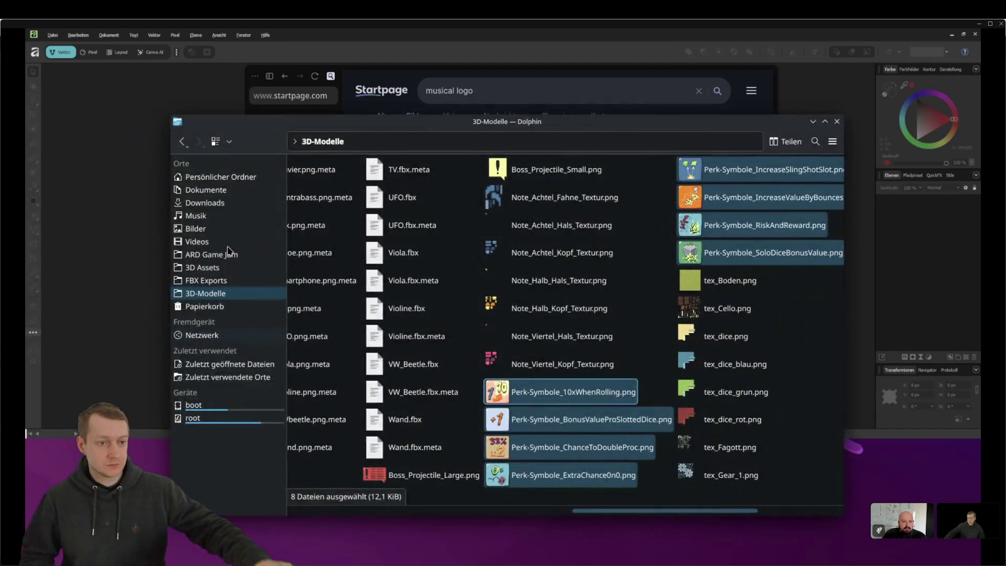
left_click(210, 255)
double_click(331, 169)
Drag Logo_Template.jpg into Affinity to open it, then bring Affinity to the front
mouse_move(339, 173)
left_mouse_down()
mouse_move(210, 108)
mouse_move(399, 177)
left_mouse_up()
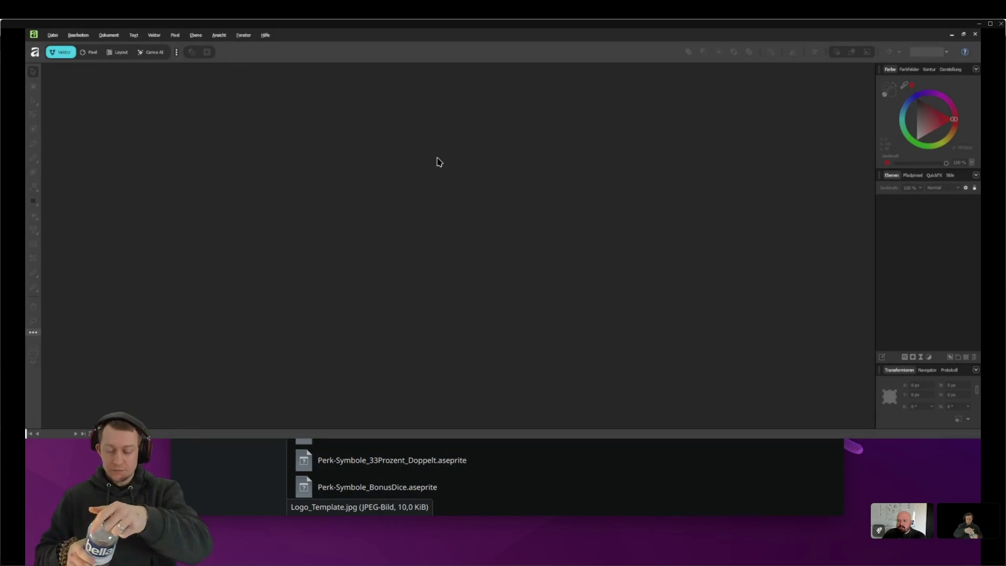
left_click_drag(531, 453, 510, 420)
left_click_drag(397, 220, 397, 221)
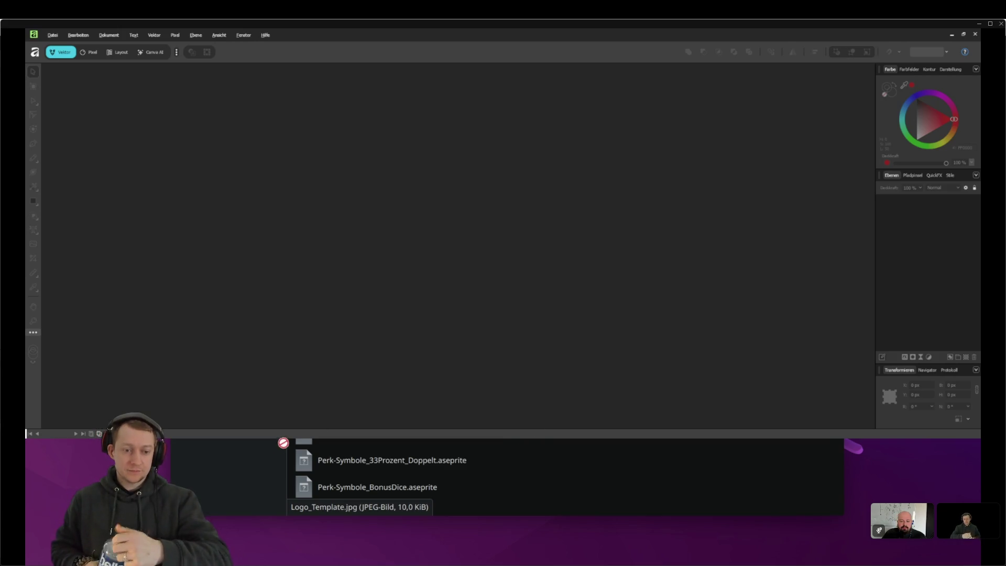
left_click(290, 441)
mouse_move(295, 123)
left_mouse_down()
mouse_move(434, 168)
mouse_move(448, 212)
left_mouse_up()
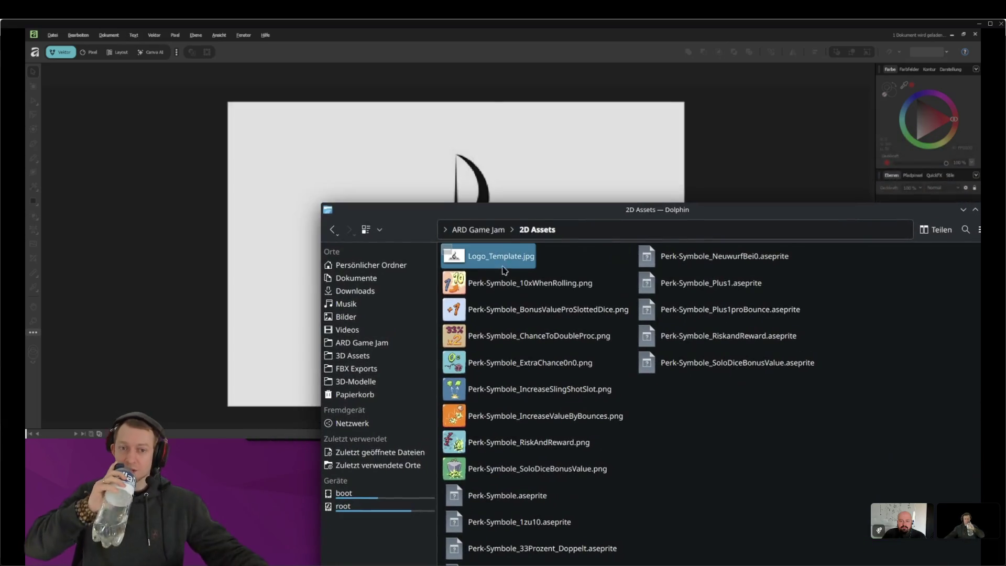
left_click(251, 149)
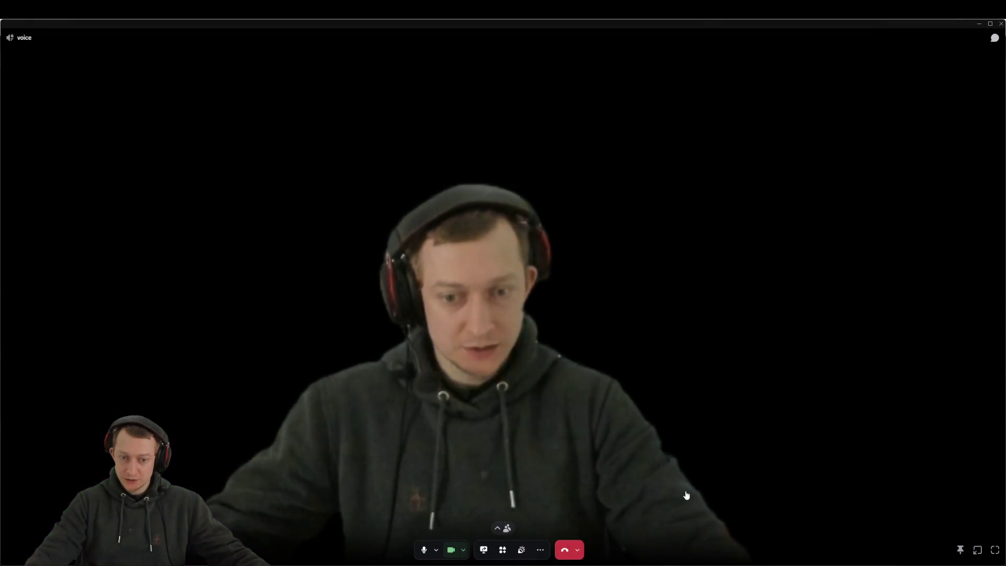
Show the Discord call as a grid and hide your own camera, without asking again
left_click(734, 490)
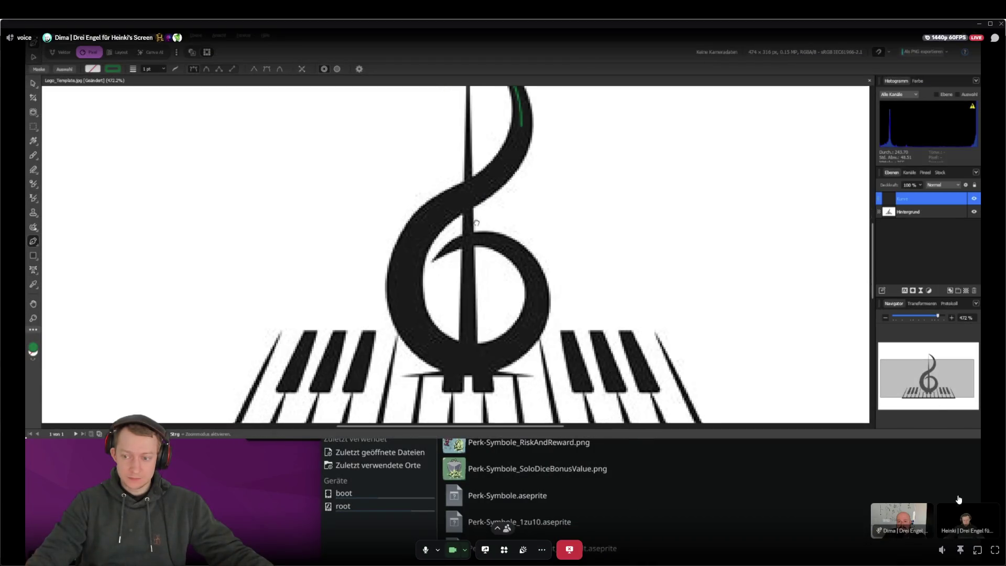
left_click(992, 531)
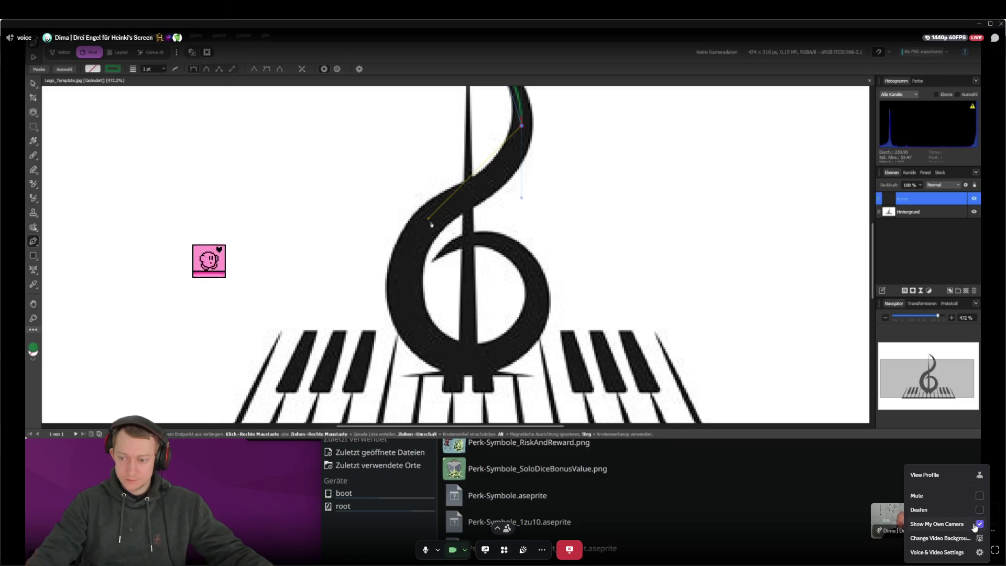
left_click(967, 525)
left_click(451, 320)
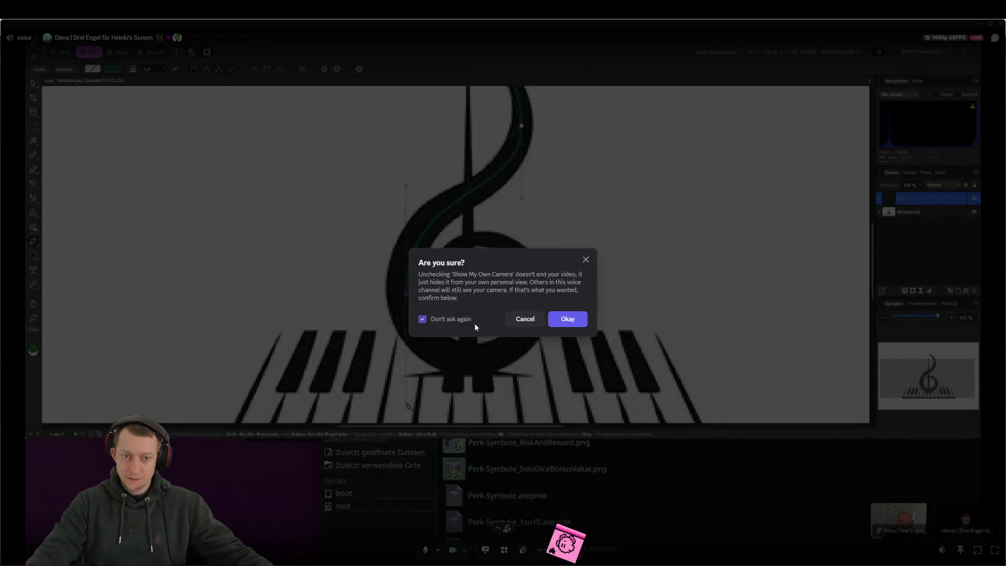
left_click(555, 320)
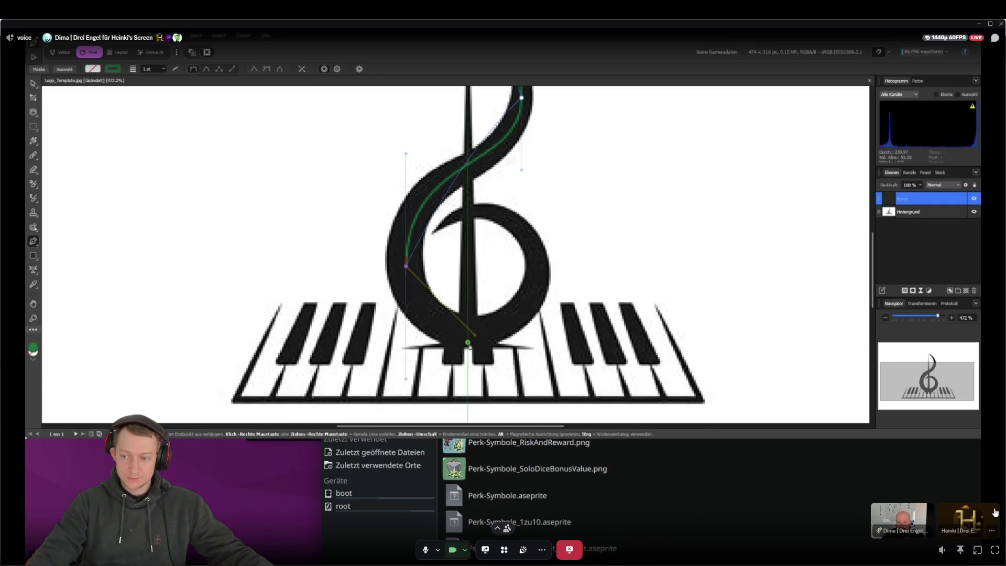
Switch Discord's focused view between your tile, a participant's video and the shared screen
left_click(991, 524)
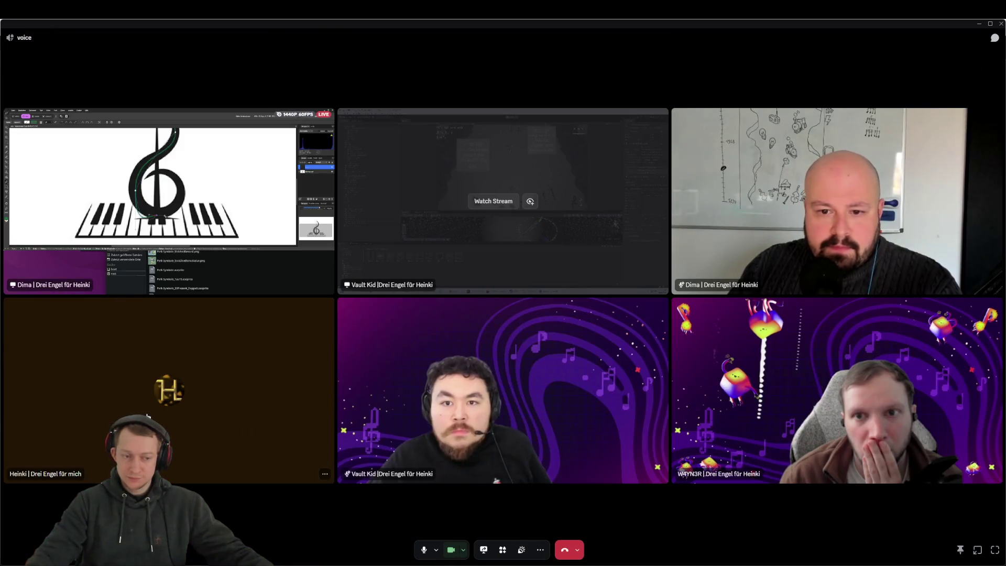
left_click(485, 445)
left_click(669, 446)
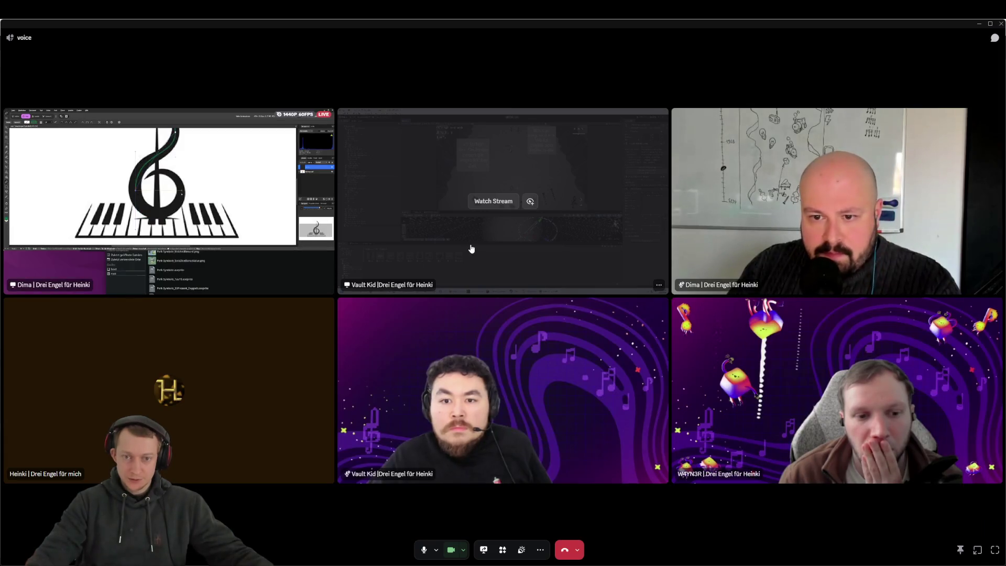
left_click(159, 220)
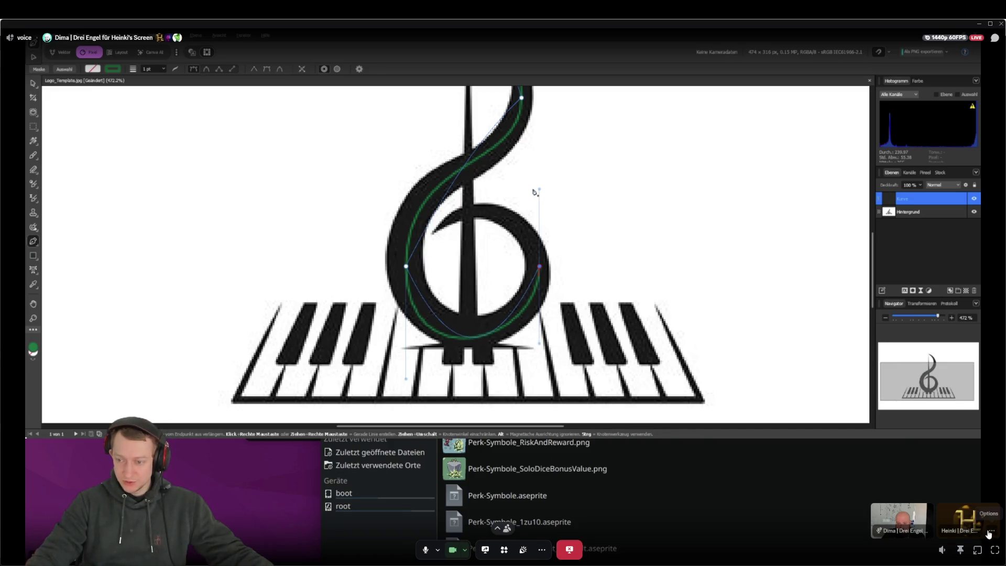
left_click(990, 531)
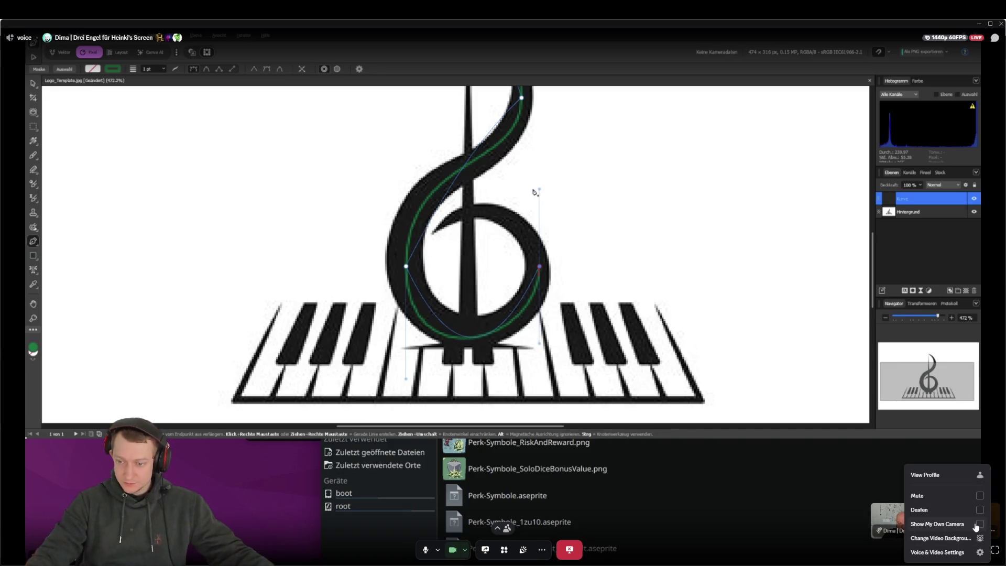
left_click(788, 524)
left_click(788, 524)
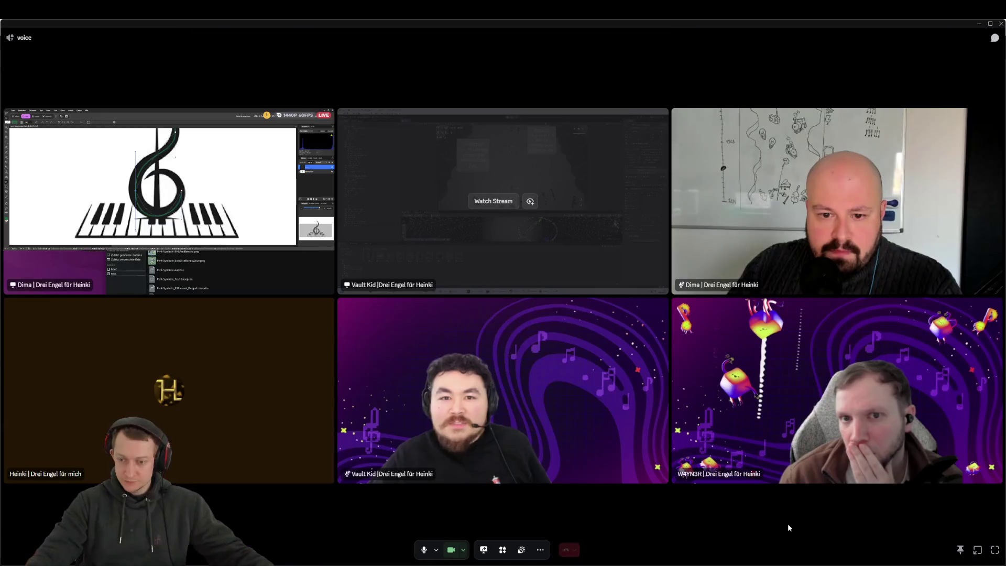
left_click(270, 219)
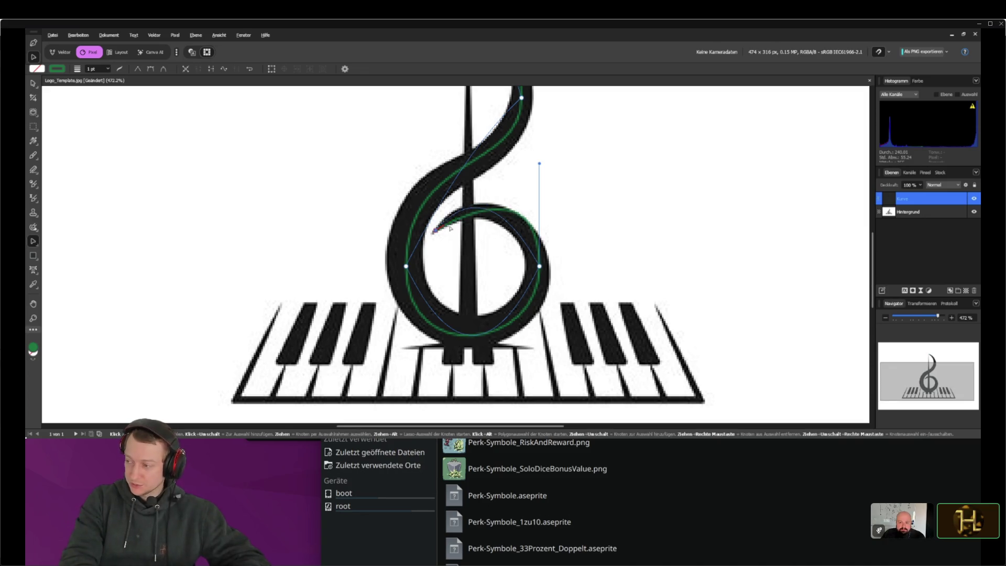
Drag the green curve's inner end node and right-node handle to hug the clef's inner curl
left_click_drag(445, 226, 449, 219)
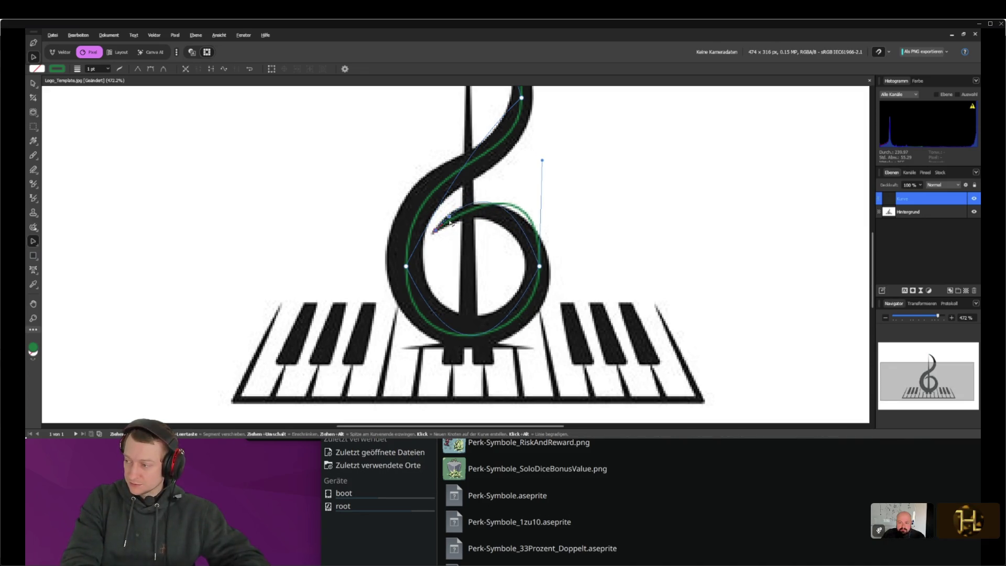
mouse_move(542, 156)
left_mouse_down()
mouse_move(532, 200)
mouse_move(516, 182)
left_mouse_up()
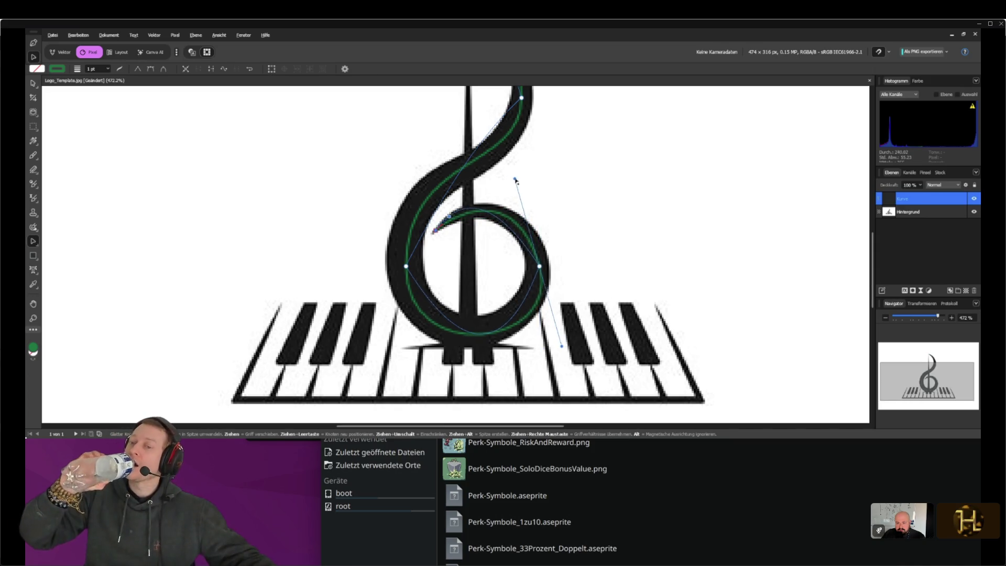
key("v")
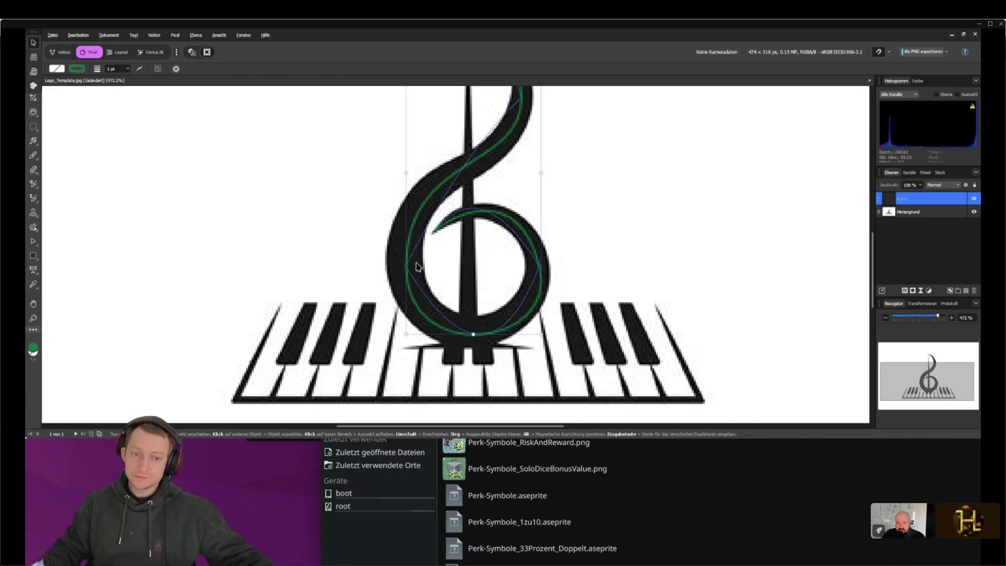
key("a")
left_click(407, 266)
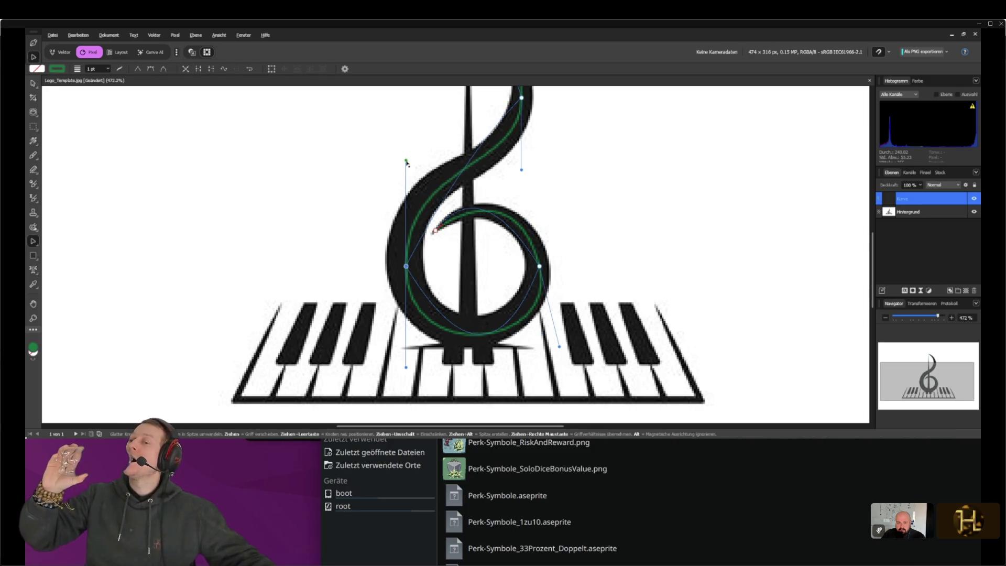
scroll(408, 161, "down", 5)
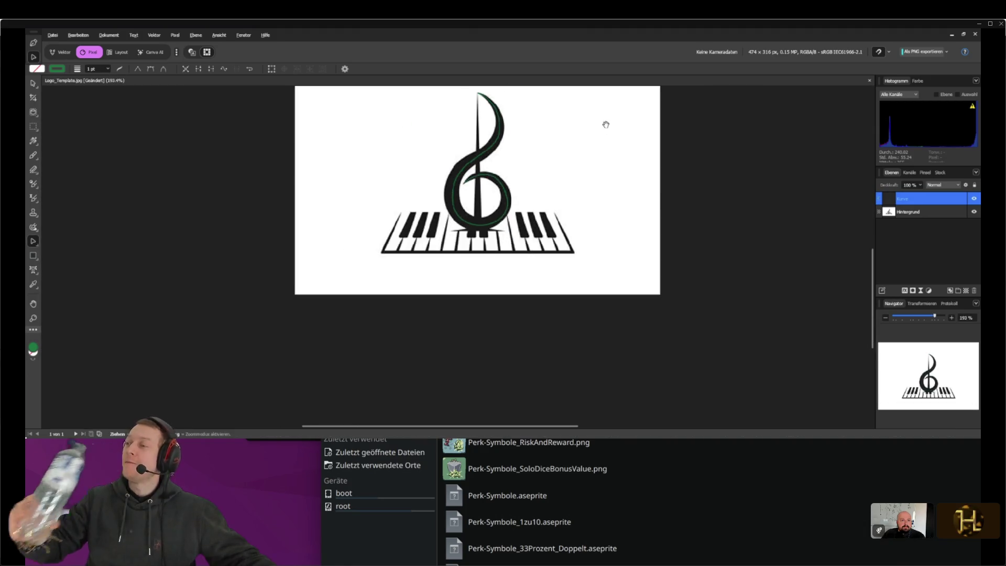
Widen the green clef curve's stroke to 7.7 pt and set its start arrowhead to Ohne
left_click(121, 68)
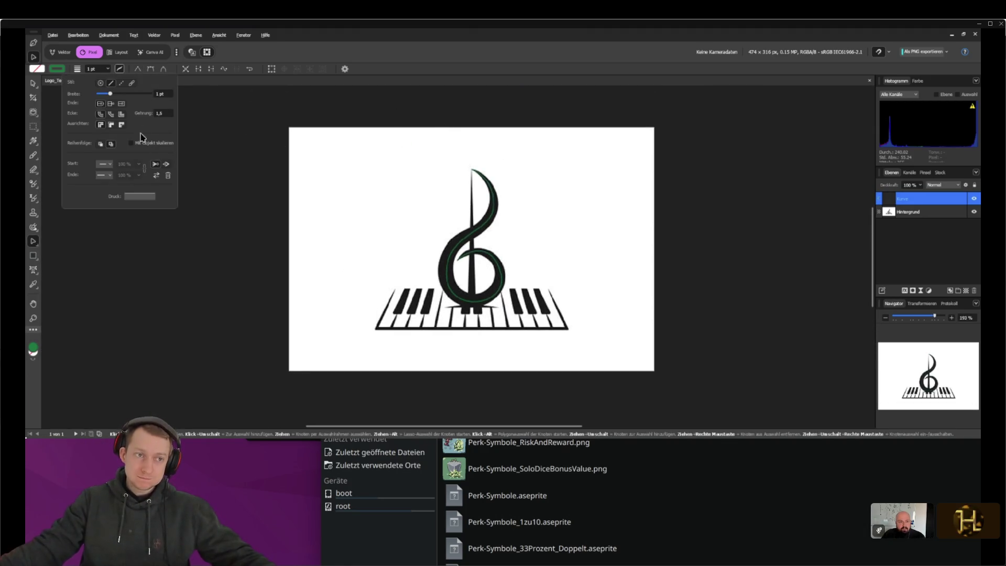
left_click_drag(111, 94, 119, 95)
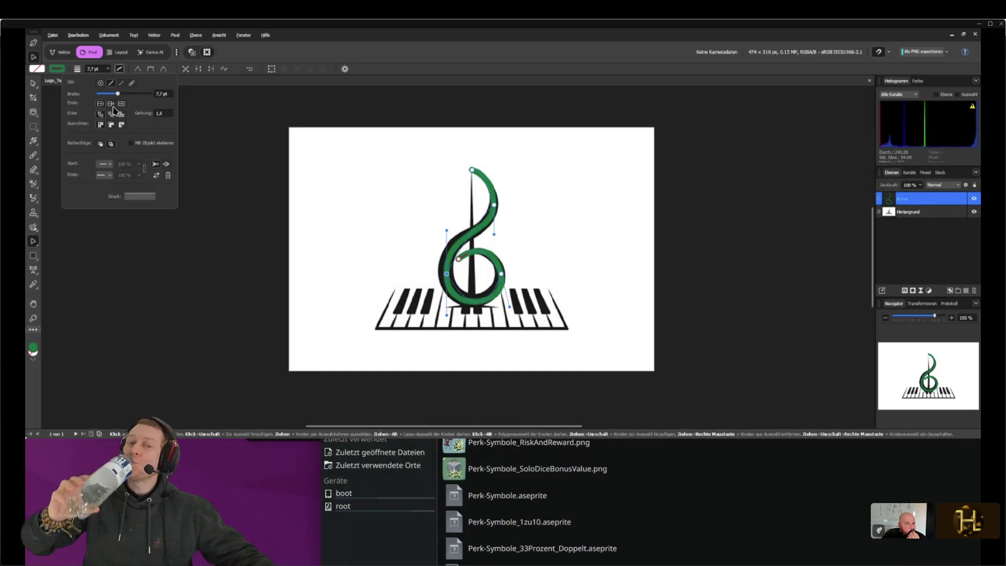
left_click(110, 164)
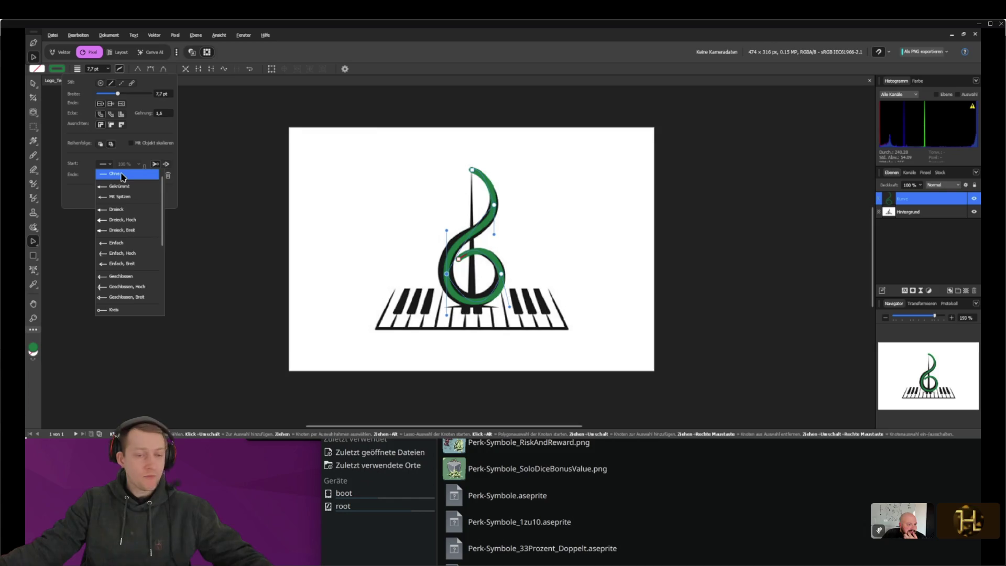
left_click(148, 164)
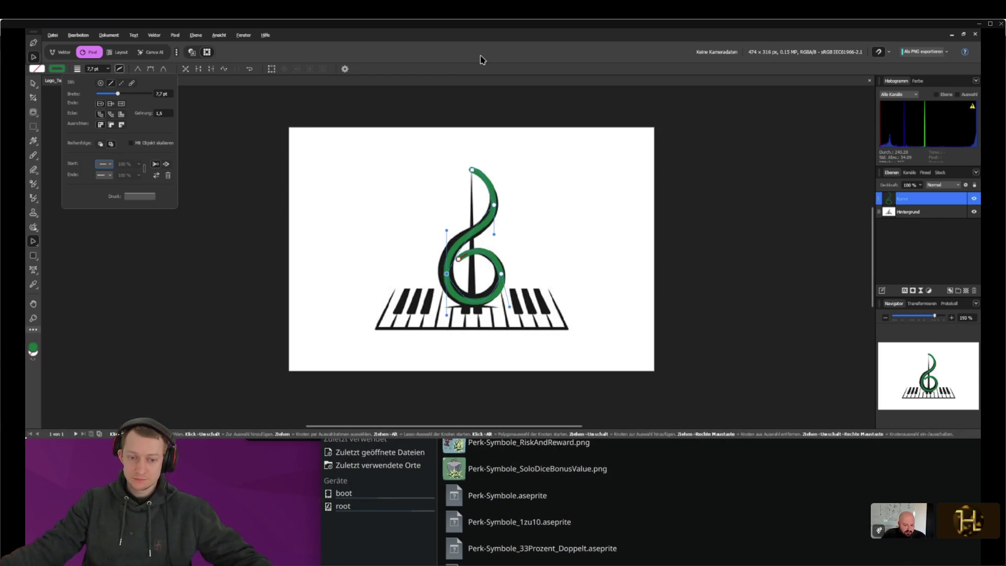
Search Startpage images for 'notenschlüssel' in Zen Browser
key("alt+Tab")
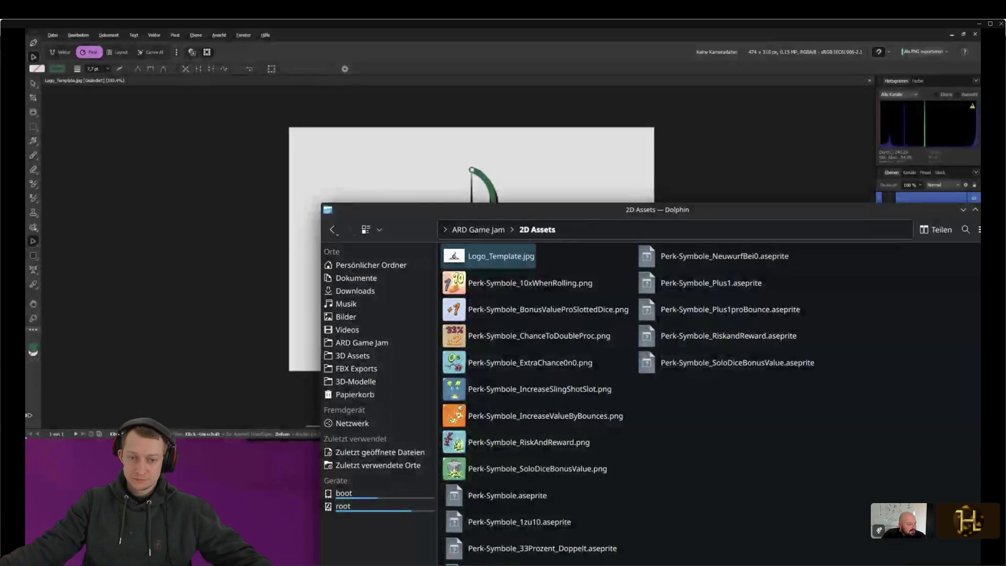
key("alt+Tab")
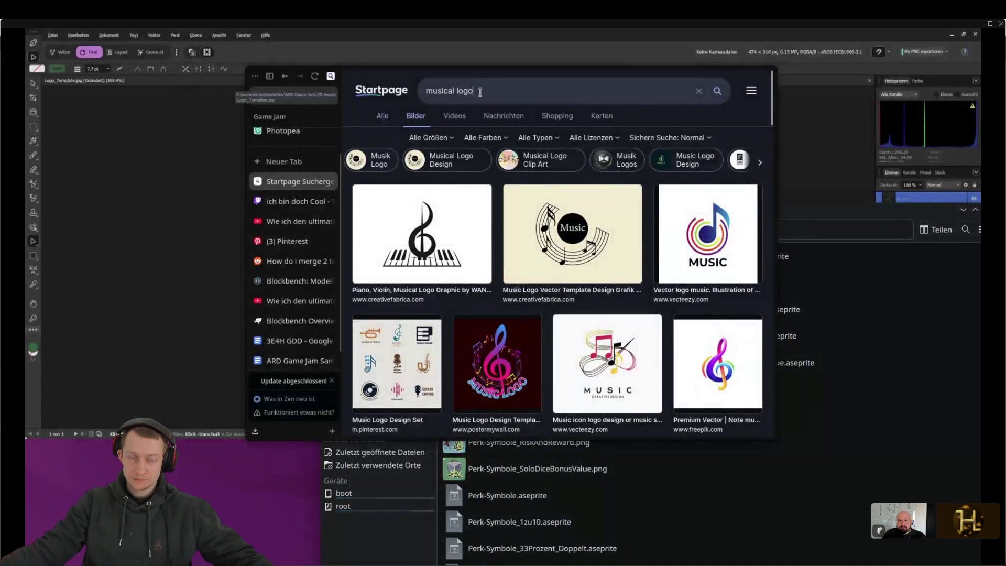
left_click(478, 91)
type("notenschlüssel")
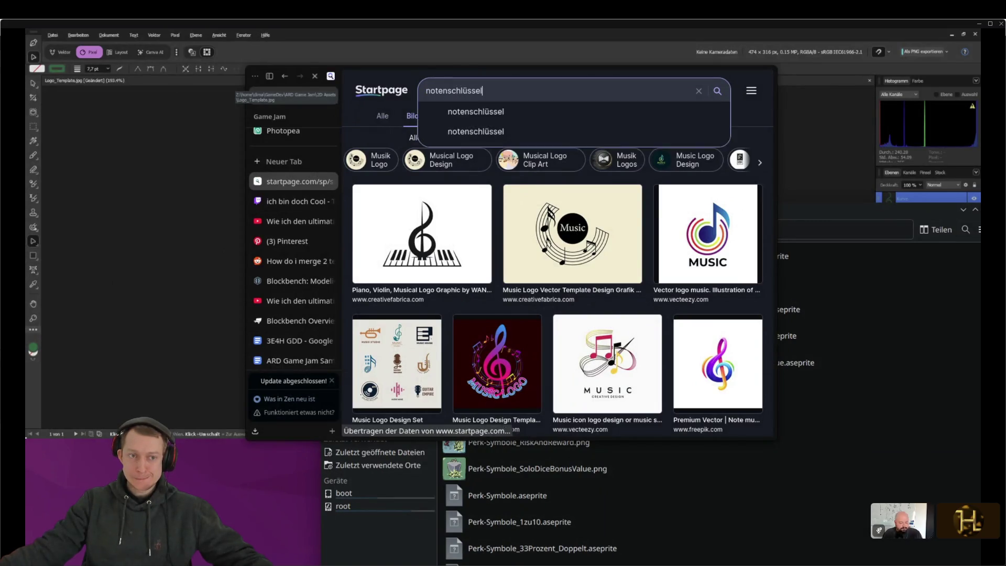
key("Return")
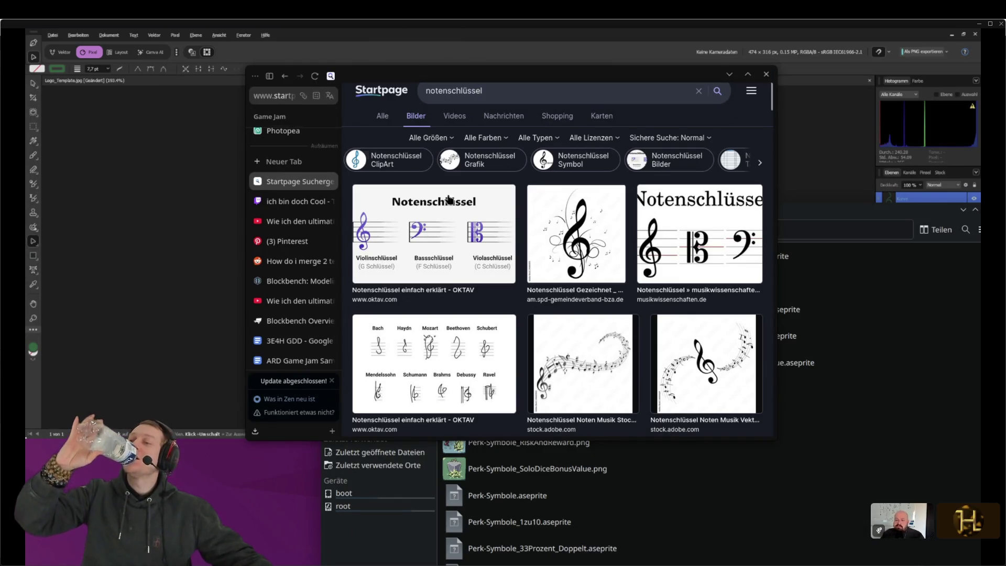
Open a treble-clef result's full image in a new tab, then return to Affinity Photo
left_click(577, 236)
right_click(451, 230)
left_click(472, 238)
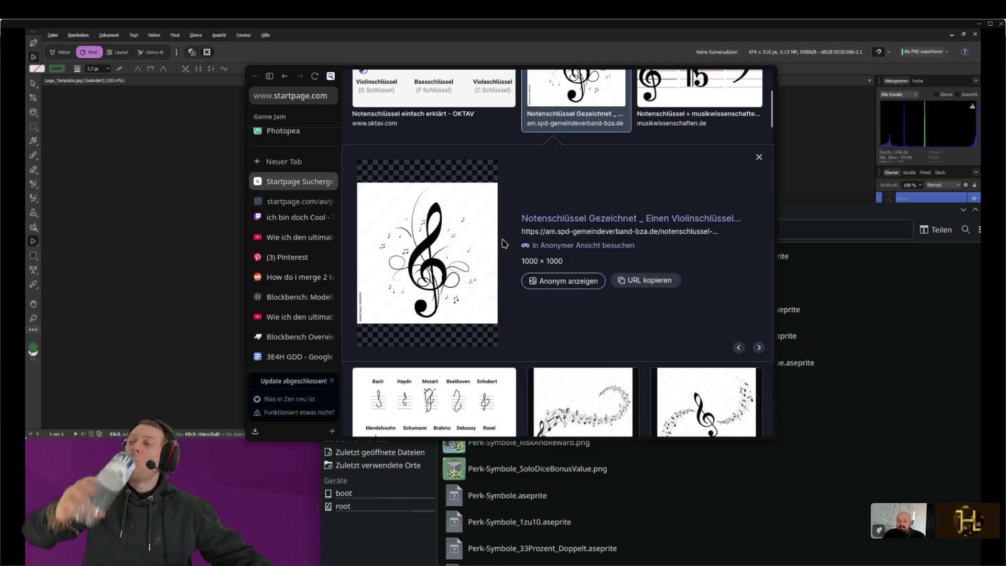
left_click(296, 201)
mouse_move(574, 193)
left_mouse_down()
mouse_move(225, 359)
mouse_move(194, 219)
left_mouse_up()
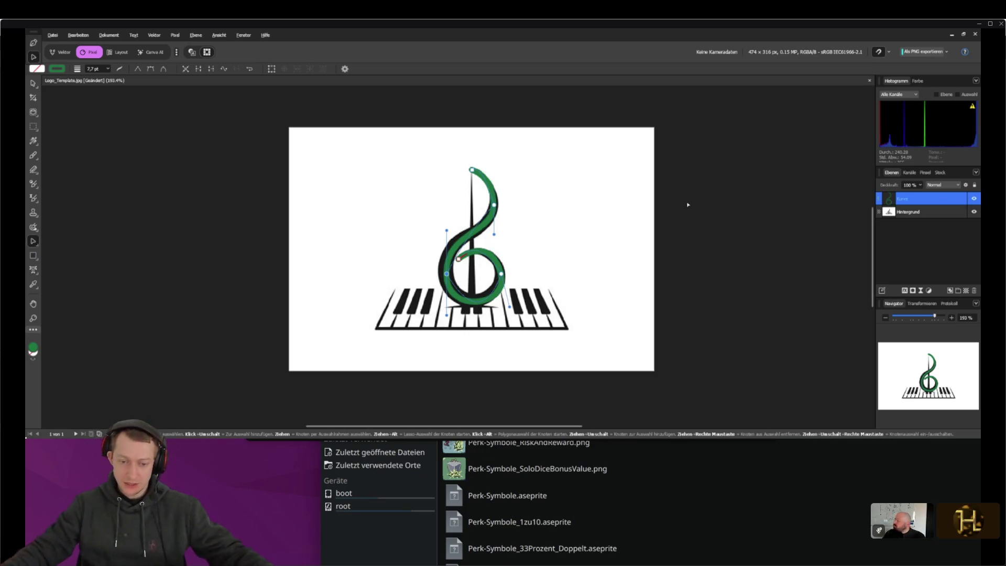
Fetch the Project3E4H repository from all remotes in Fork
key("alt+Tab")
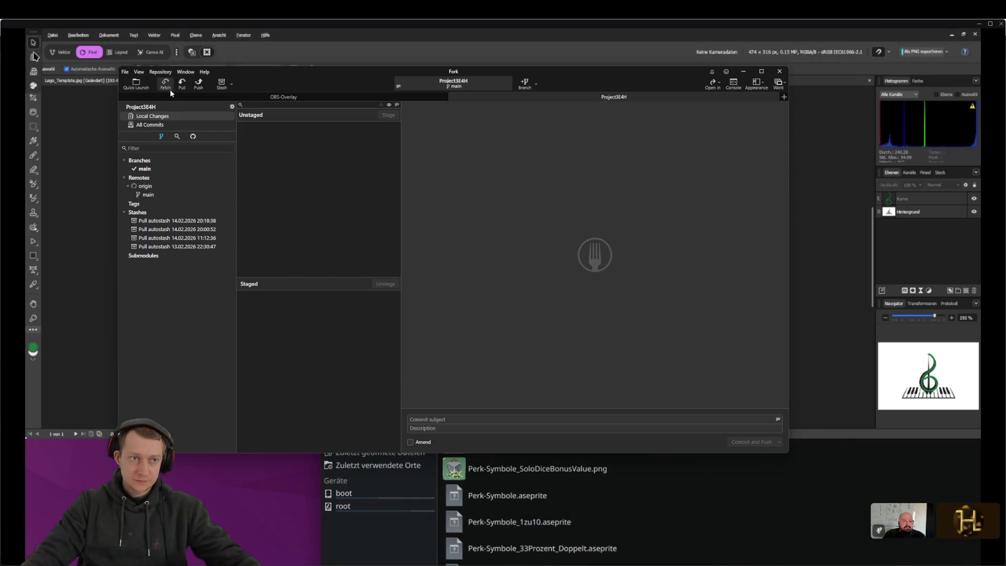
left_click(166, 88)
key("Return")
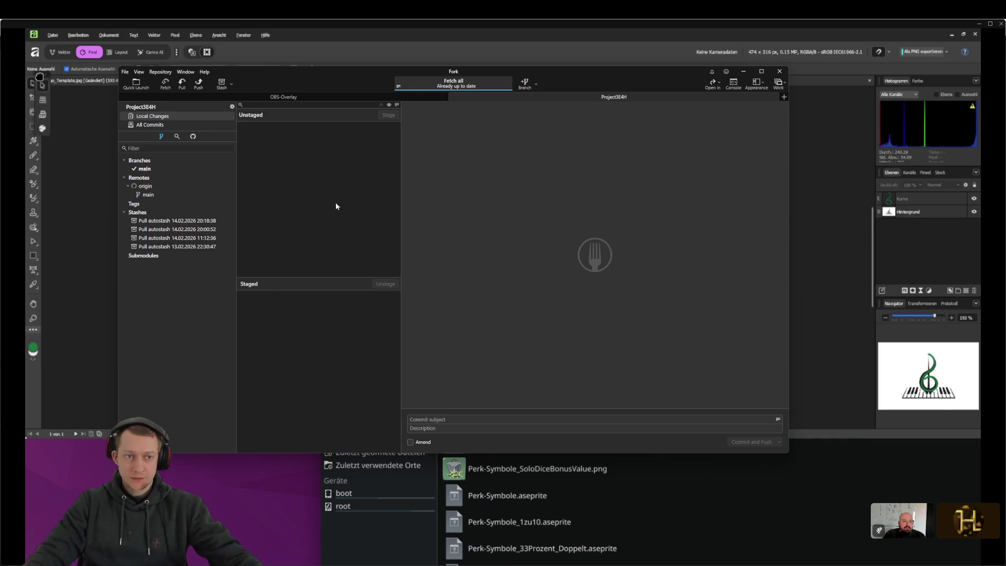
Close the Unity editor without saving the modified scene
mouse_move(744, 565)
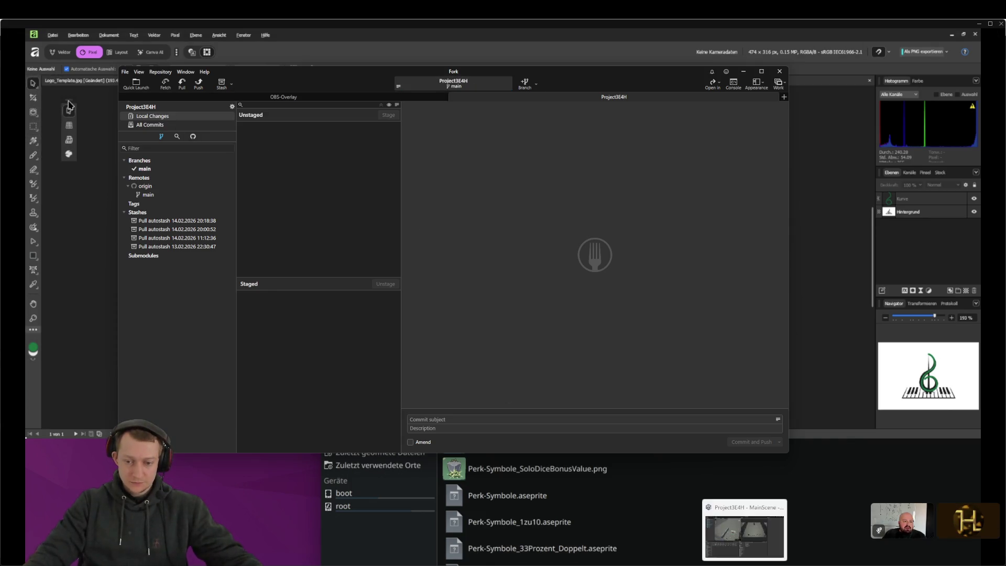
left_click(744, 535)
left_click(991, 24)
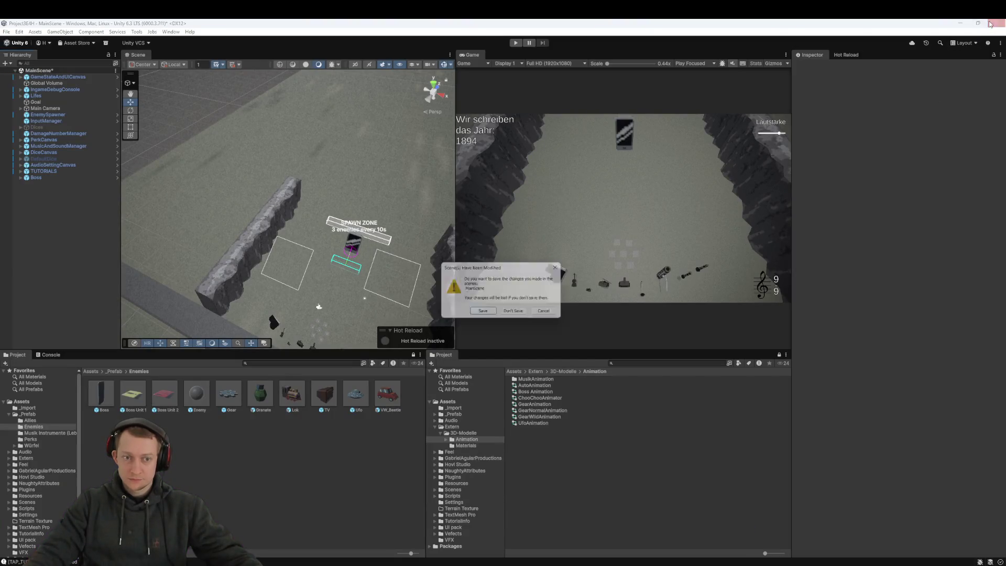
left_click(509, 314)
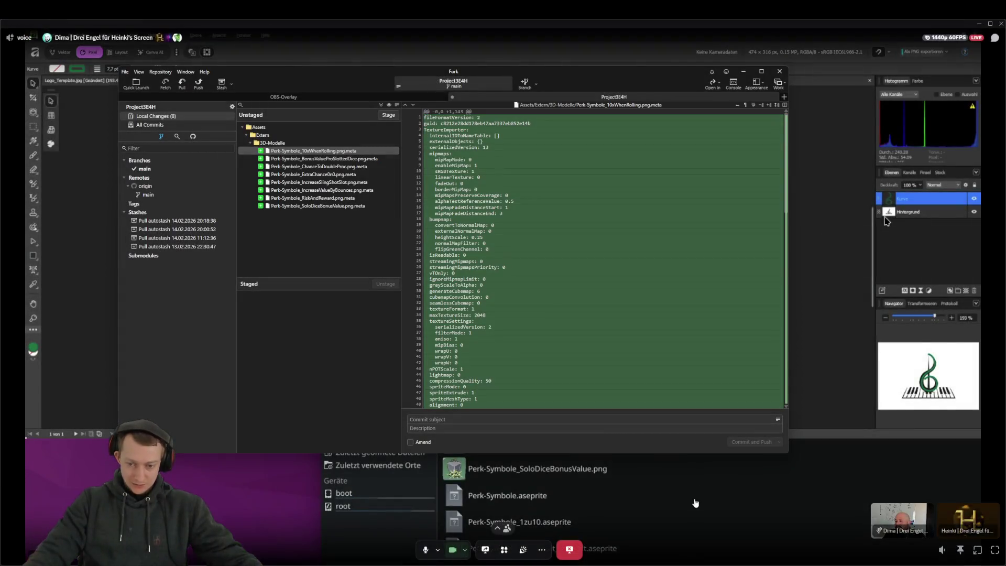
Discard the eight unstaged Perk-Symbole .png.meta file changes
left_click(312, 198)
left_click(307, 168)
key("ctrl+a")
right_click(307, 173)
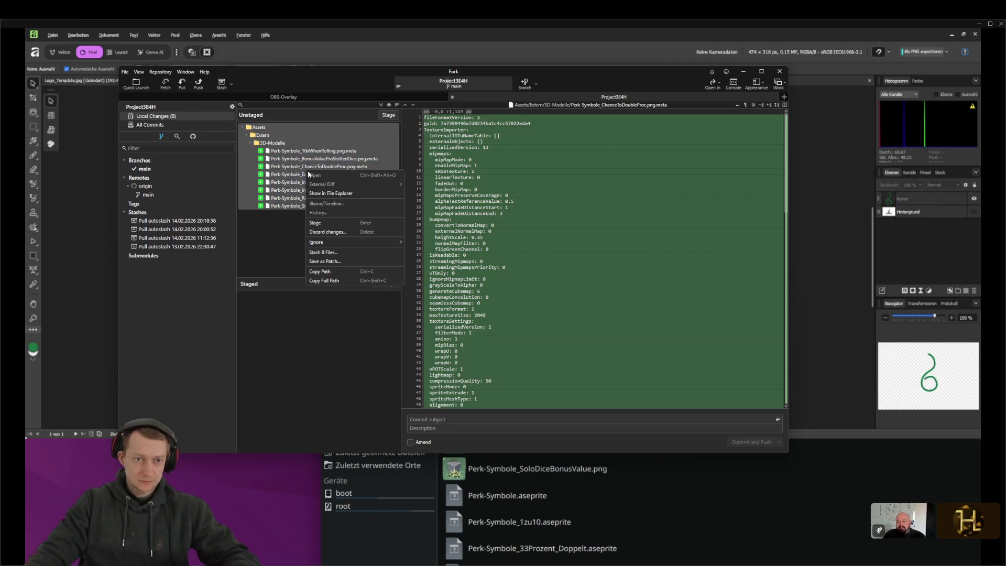
key("Escape")
left_click(310, 190)
key("ctrl+a")
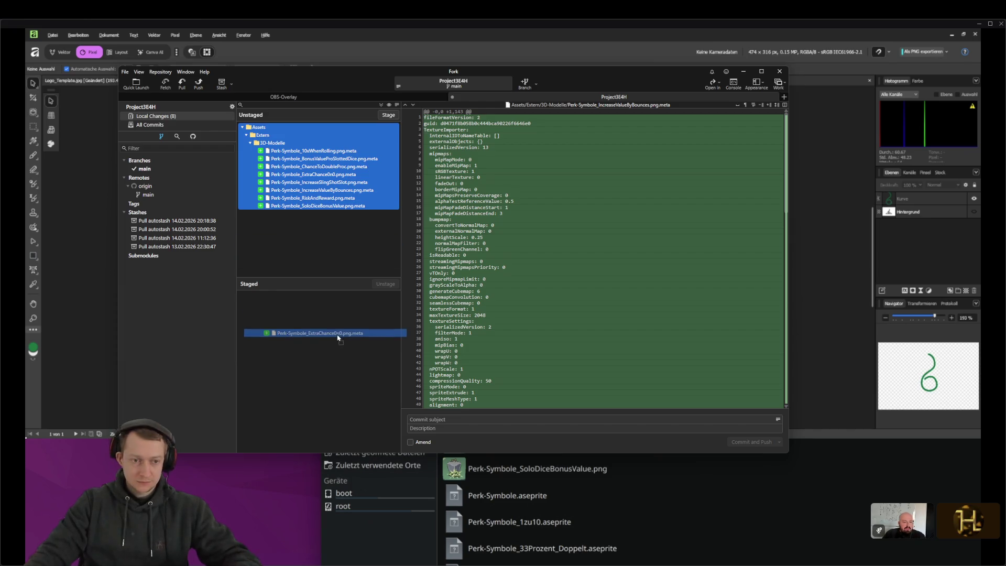
right_click(319, 177)
left_click(376, 237)
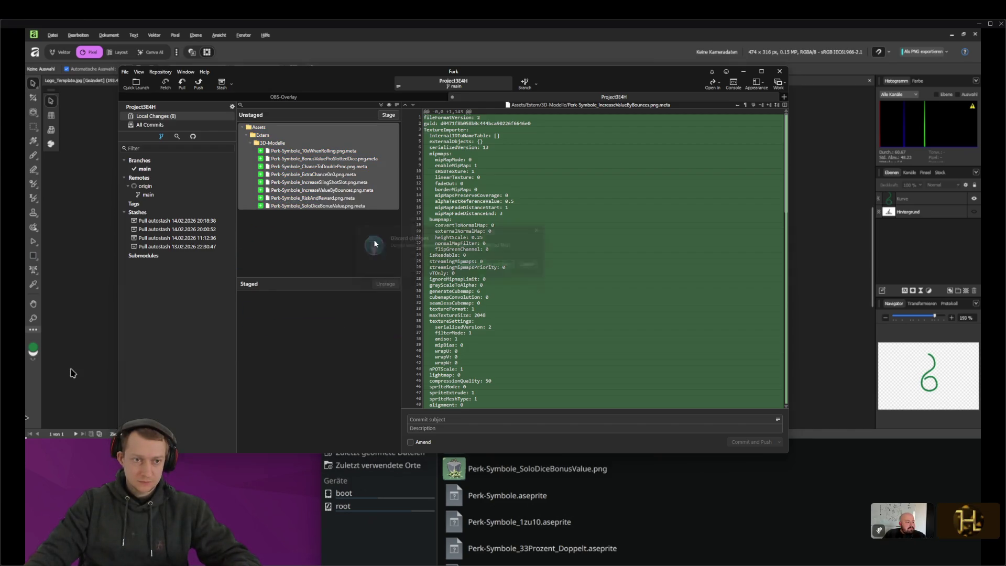
left_click(471, 268)
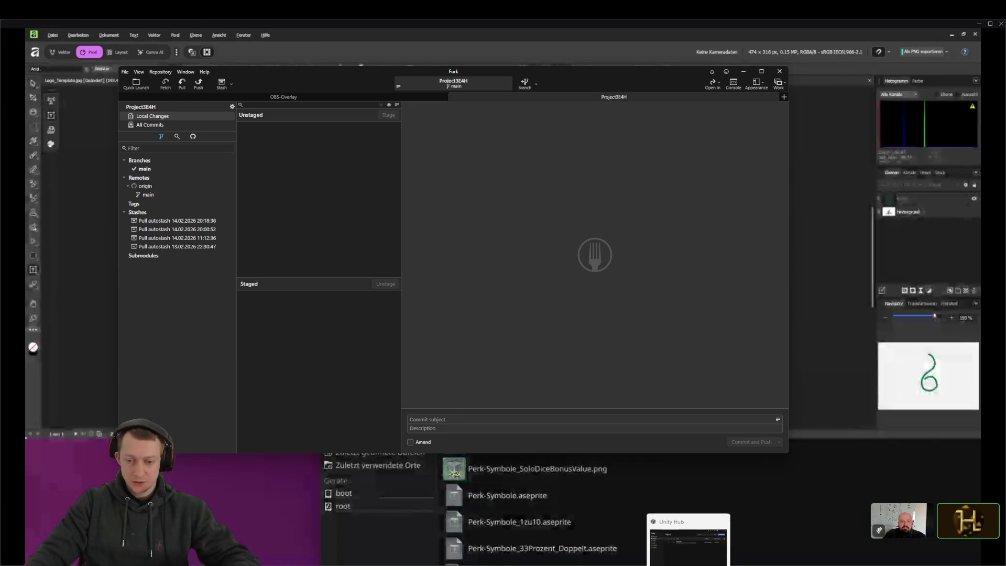
Reopen Project3E4H from Unity Hub with MainScene loaded, then go to the Discord stream
left_click(444, 152)
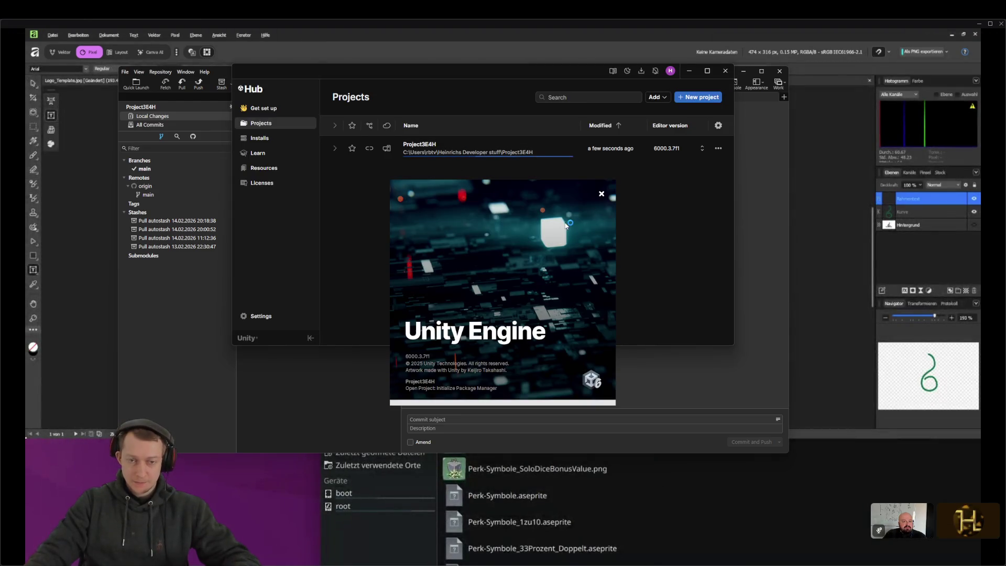
mouse_move(835, 472)
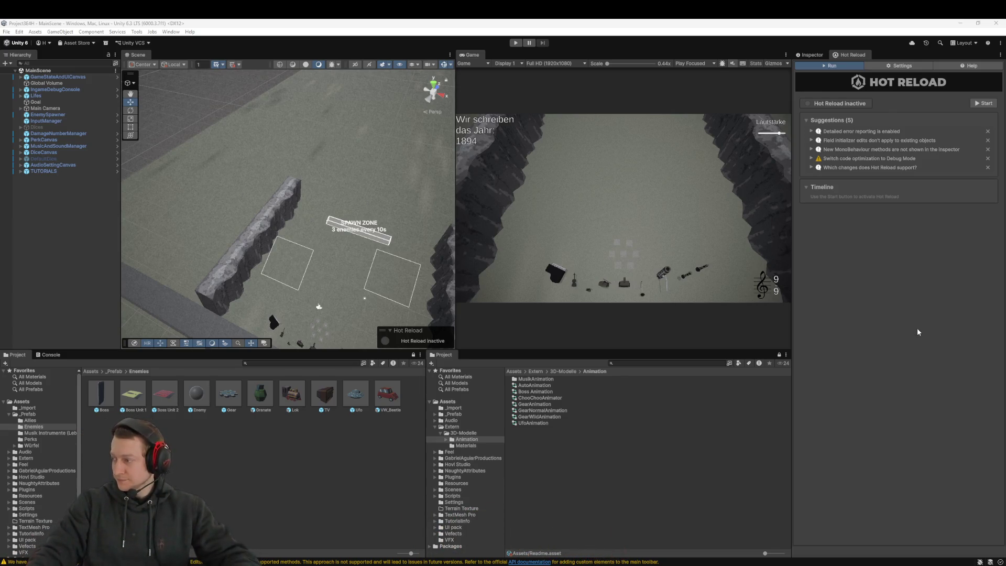
left_click(810, 55)
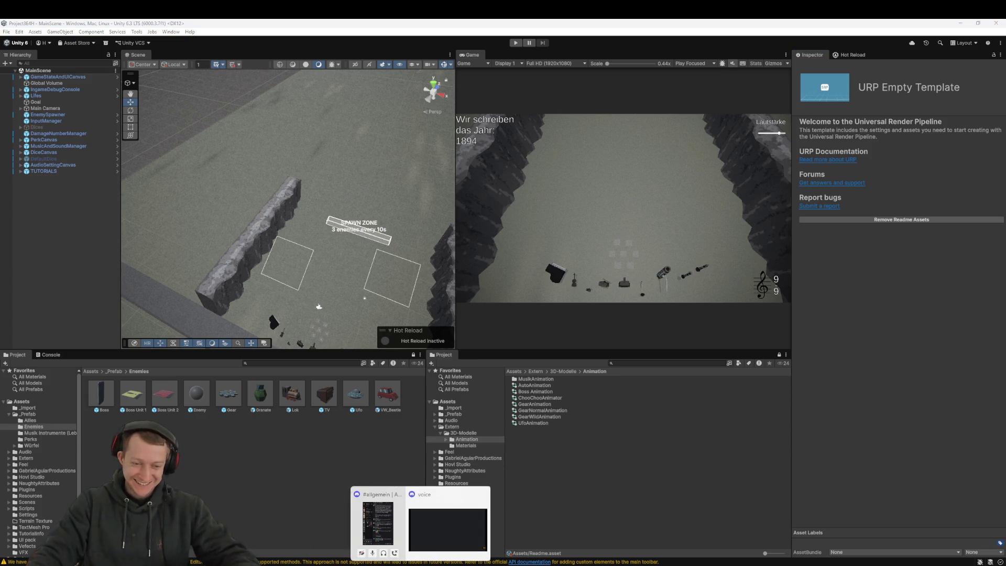
left_click(448, 524)
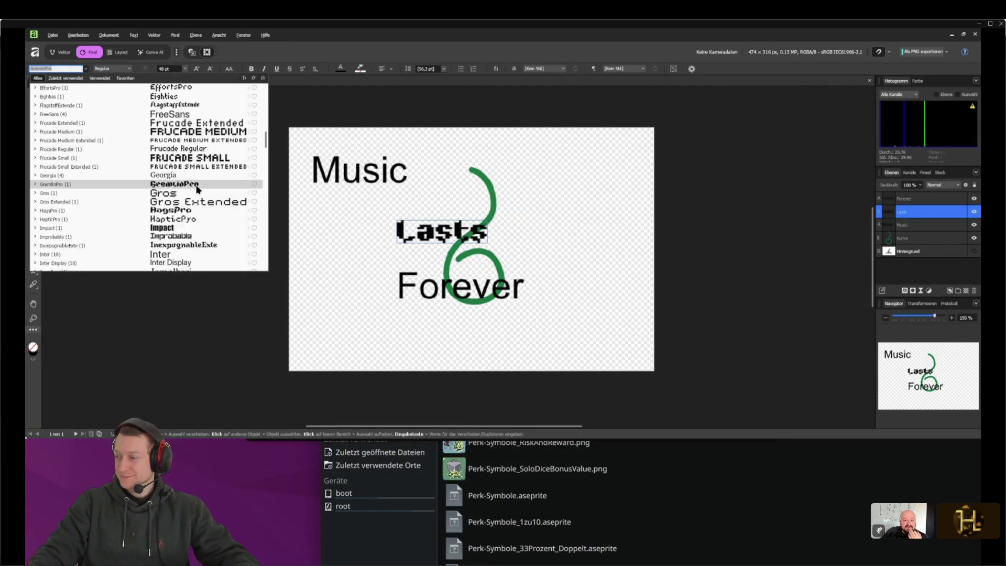
Preview other fonts for the word 'Lasts', then return to Fork
scroll(198, 189, "down", 3)
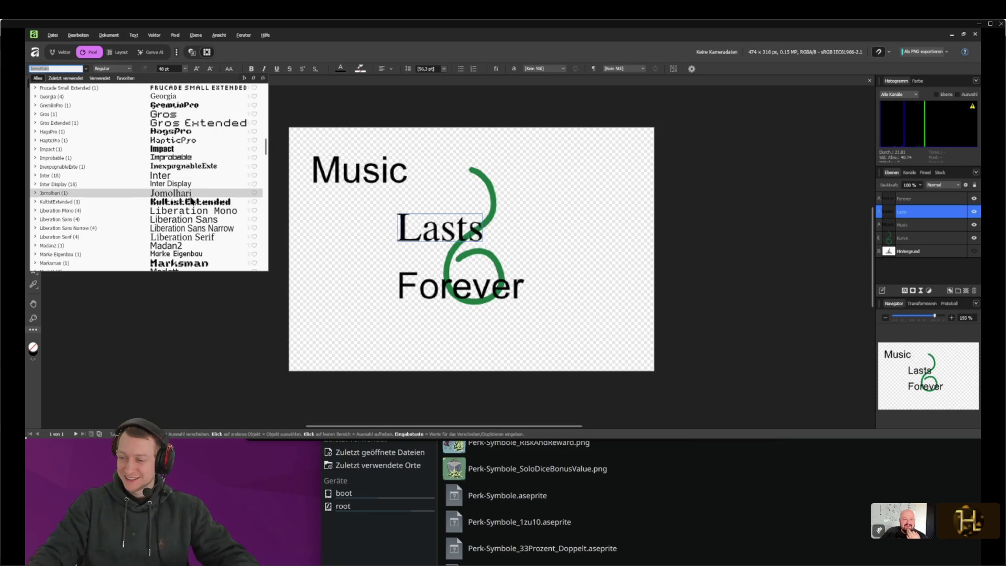
key("alt+Tab")
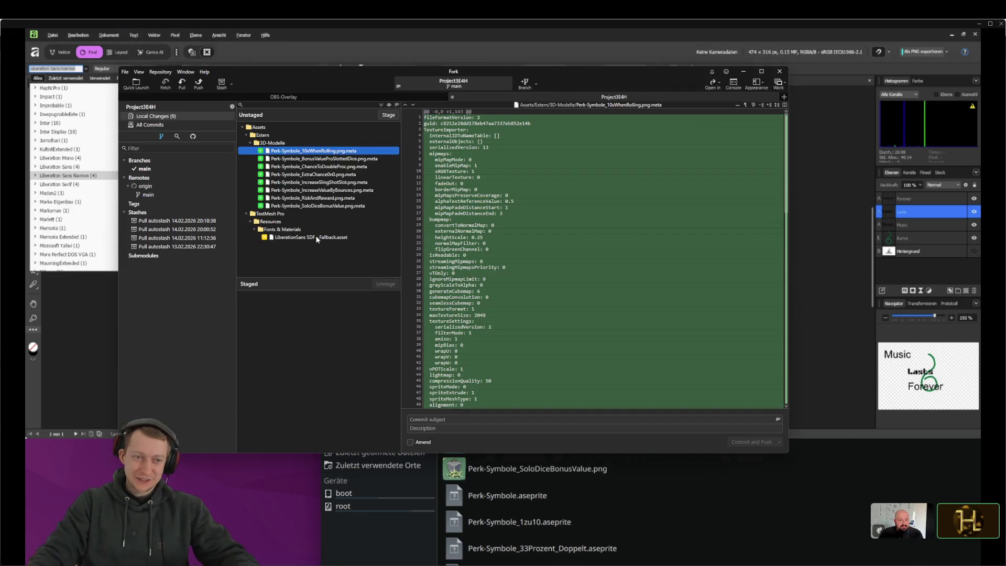
Discard all nine unstaged changes, including the LiberationSans SDF - Fallback asset
left_click(303, 174)
key("ctrl+a")
right_click(304, 165)
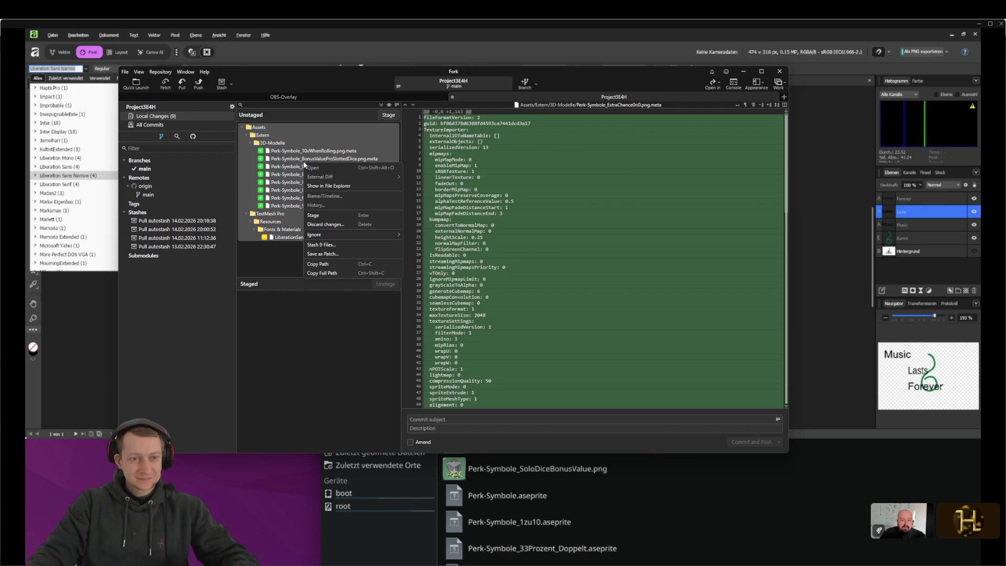
left_click(346, 225)
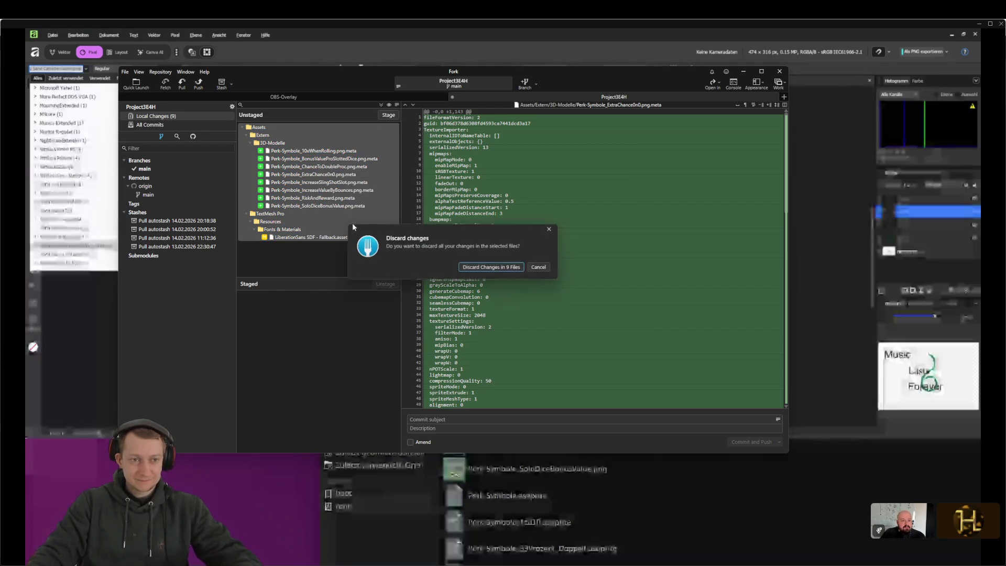
left_click(493, 261)
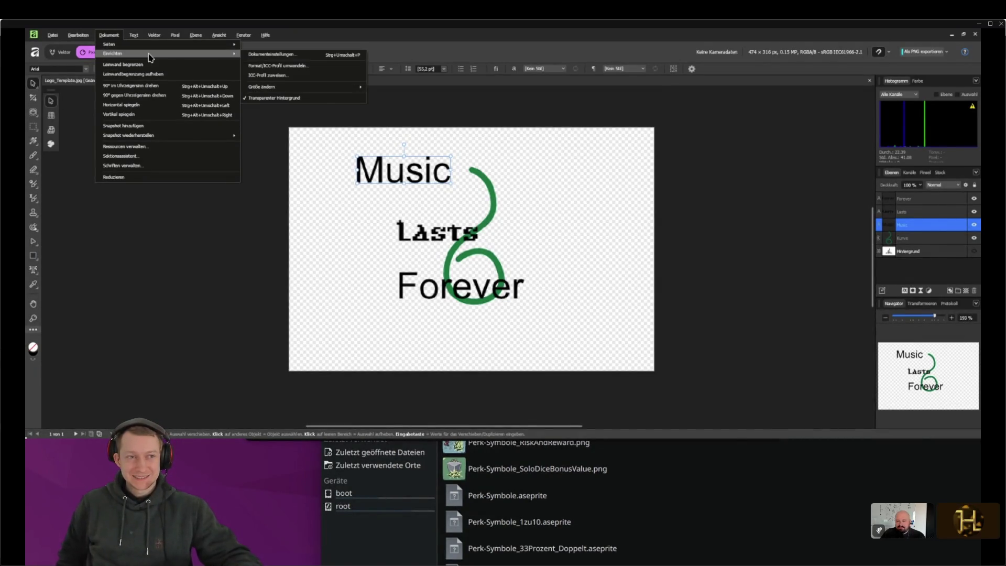
Resize the logo canvas to 360 × 240 px in the document settings
left_click(271, 54)
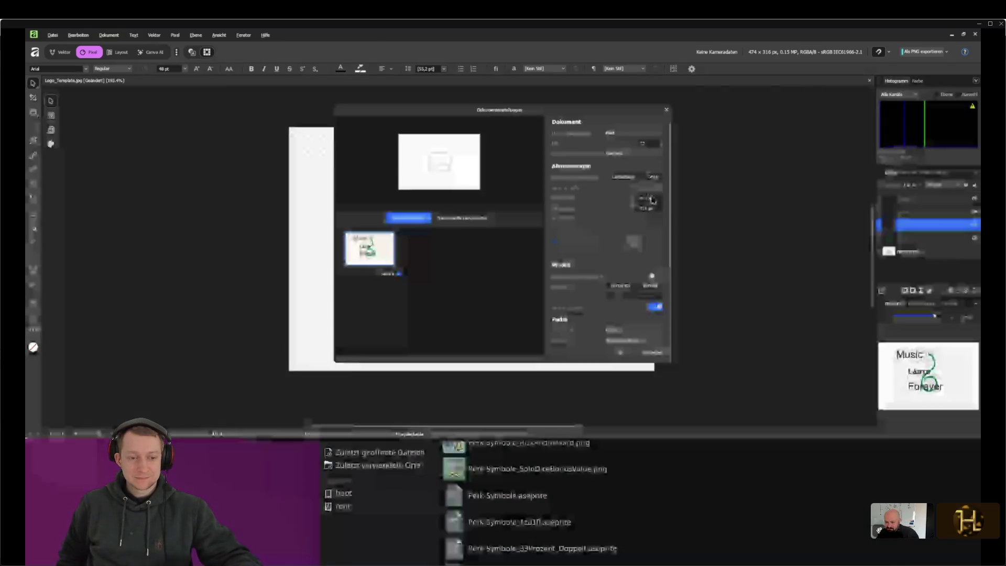
left_click(652, 209)
type("440")
key("Tab")
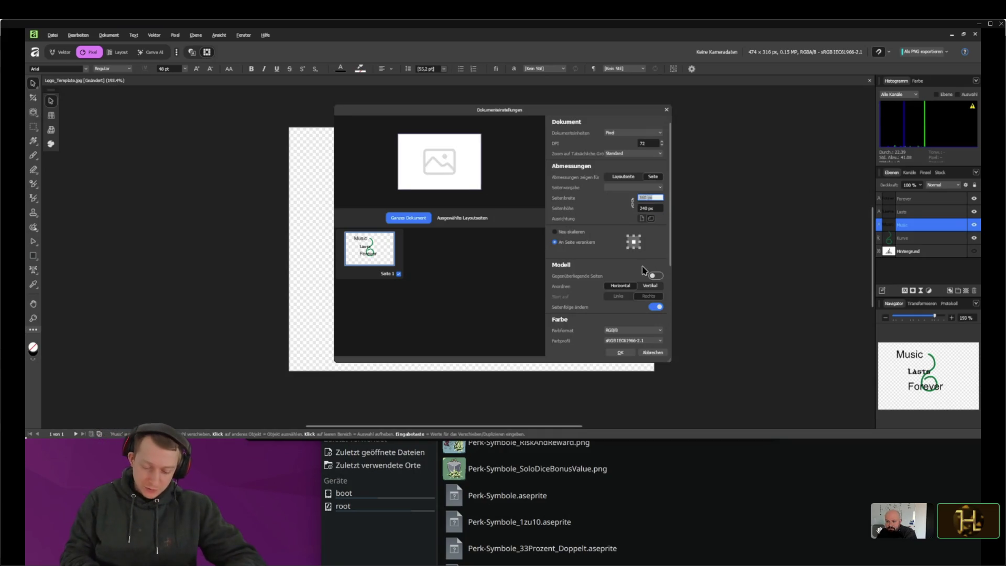
left_click(629, 351)
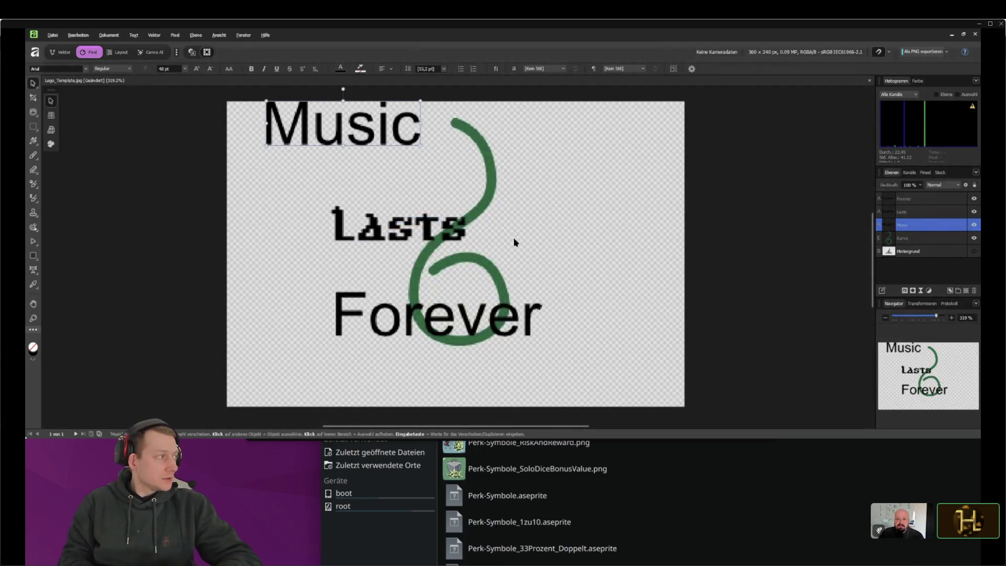
Adjust the Music text and nudge Forever across the green curve
double_click(313, 128)
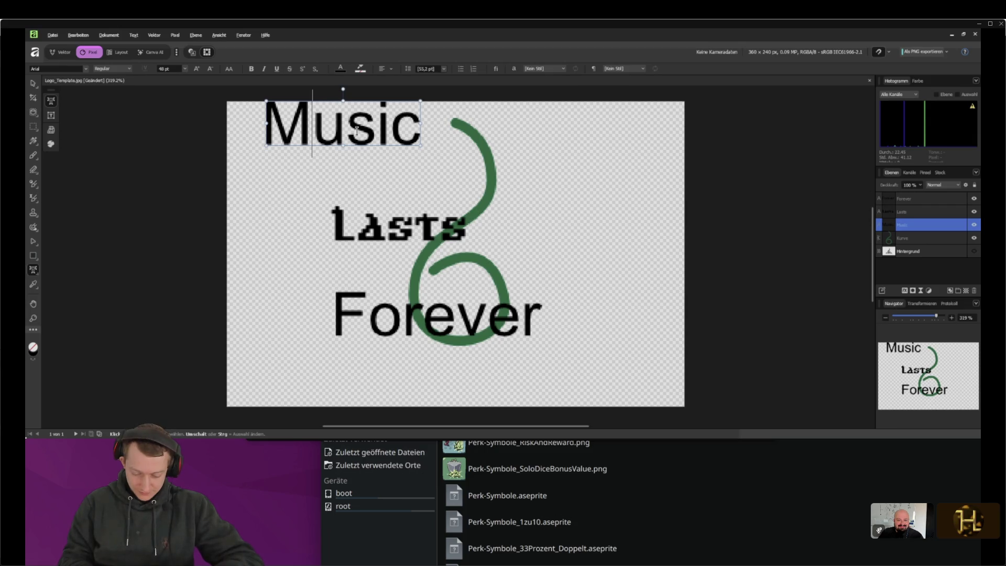
mouse_move(521, 296)
left_mouse_down()
mouse_move(512, 297)
mouse_move(527, 295)
left_mouse_up()
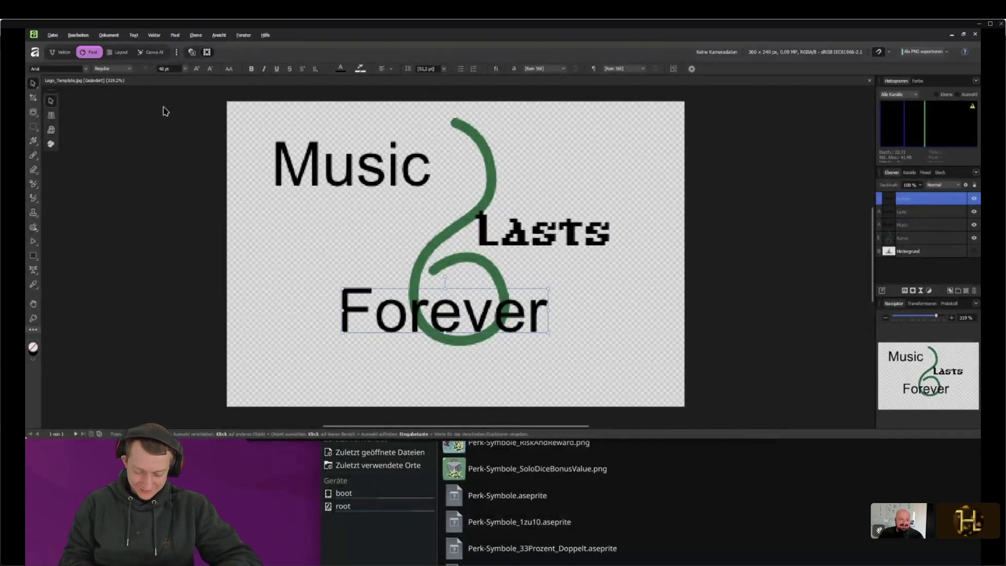
left_click(52, 35)
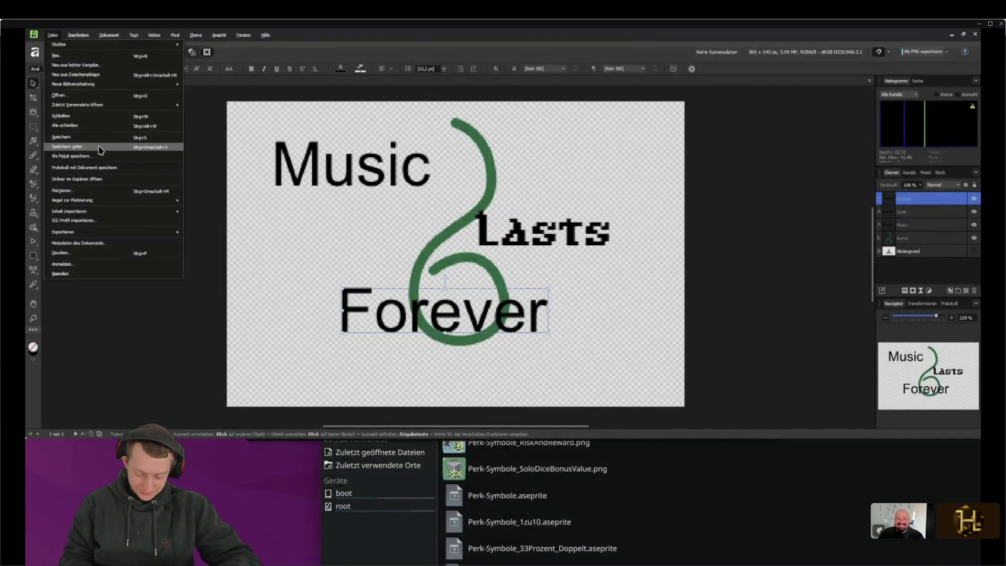
Save the logo as MLF_Logo.af in GameDev > 2D Assets, then go to the browser
left_click(101, 149)
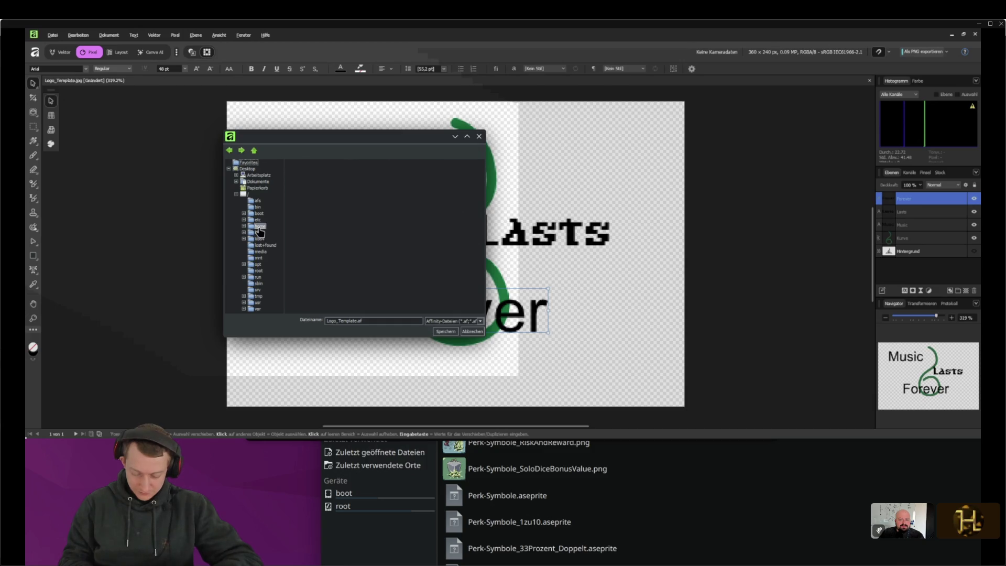
left_click(259, 227)
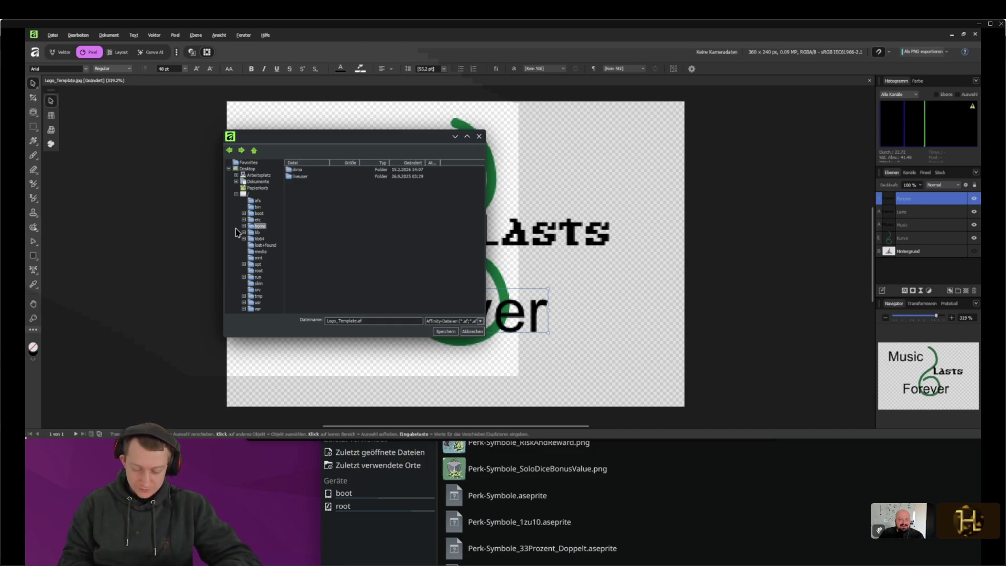
double_click(297, 169)
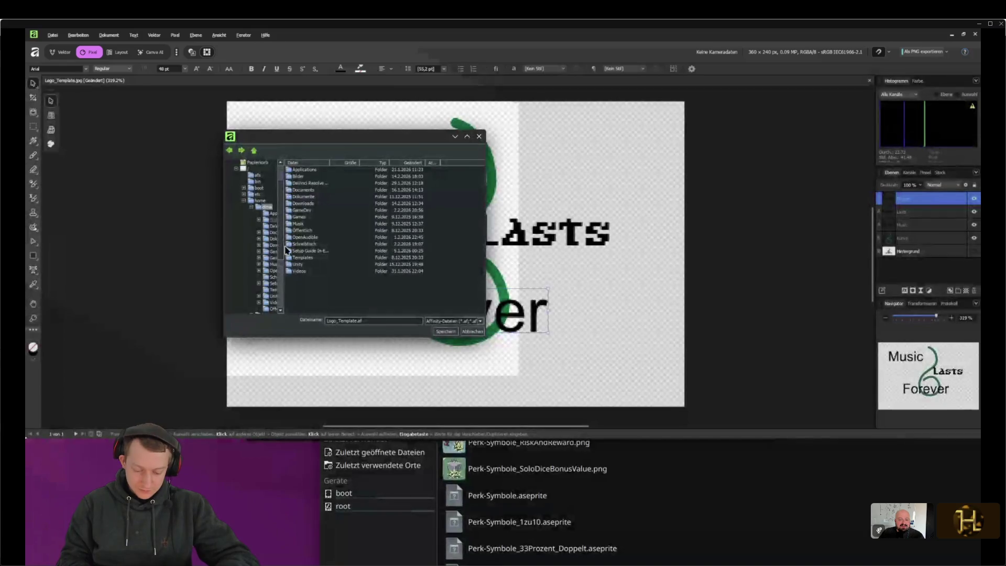
left_click_drag(284, 245, 316, 246)
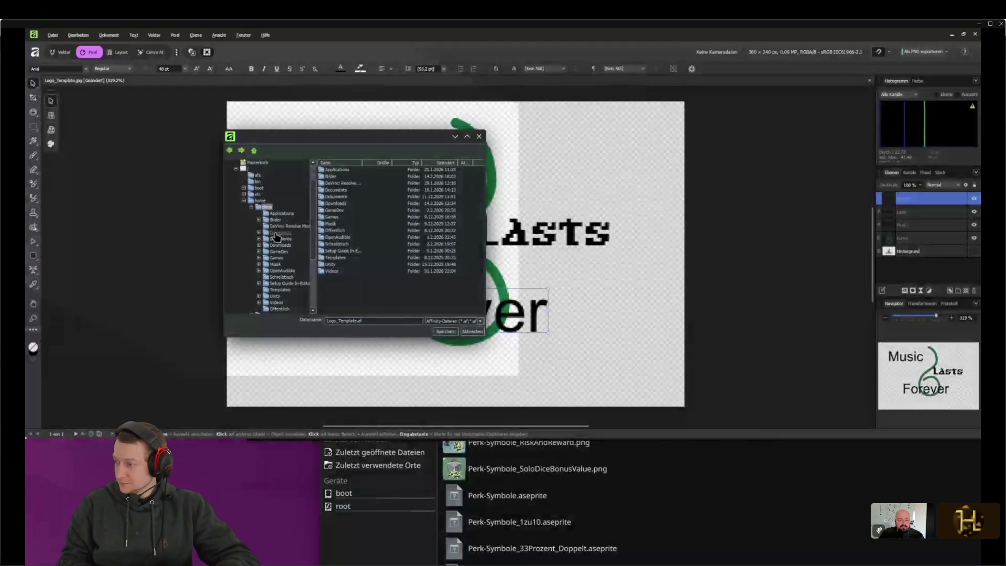
scroll(278, 237, "down", 1)
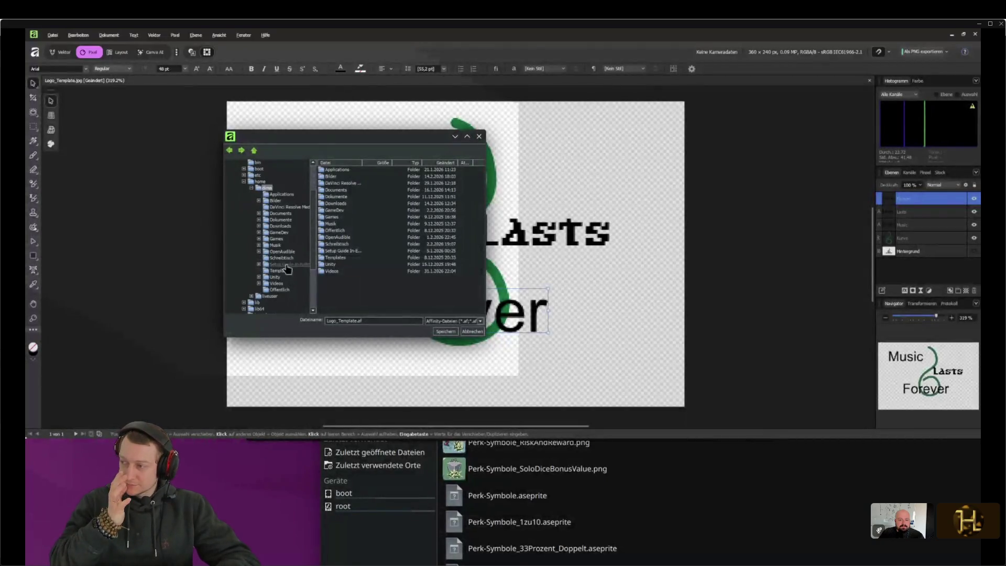
left_click(278, 233)
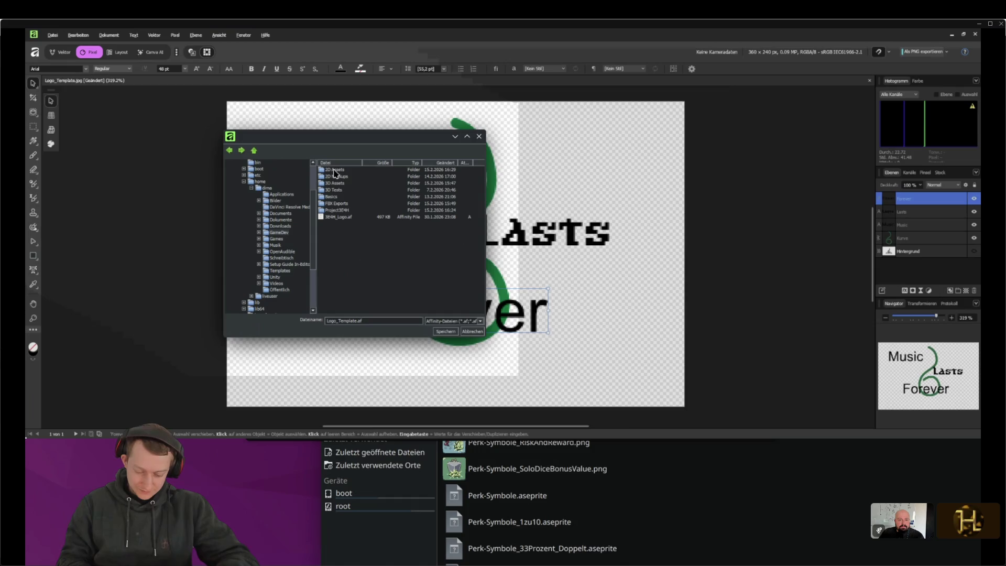
double_click(335, 171)
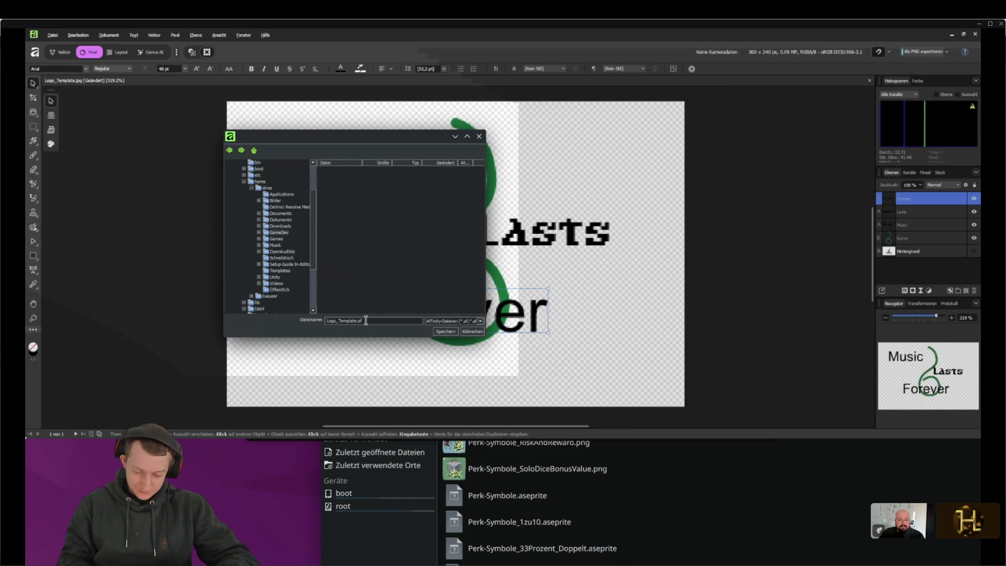
double_click(348, 321)
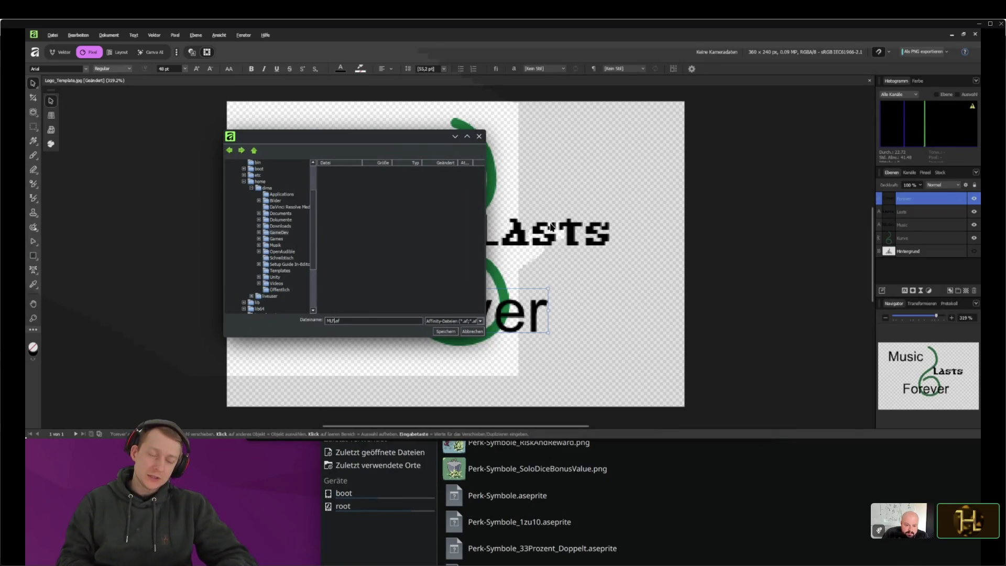
key("Return")
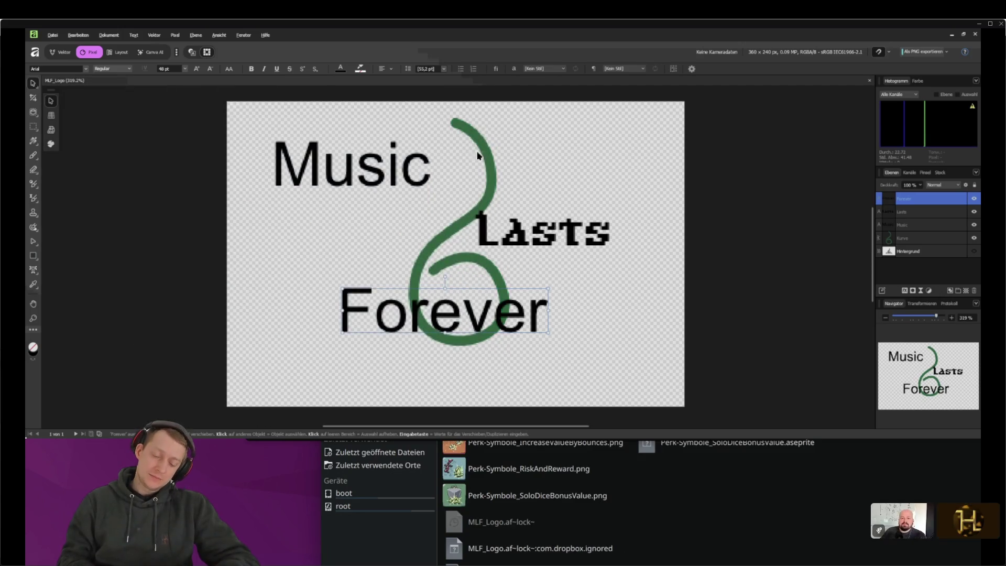
left_click(391, 162)
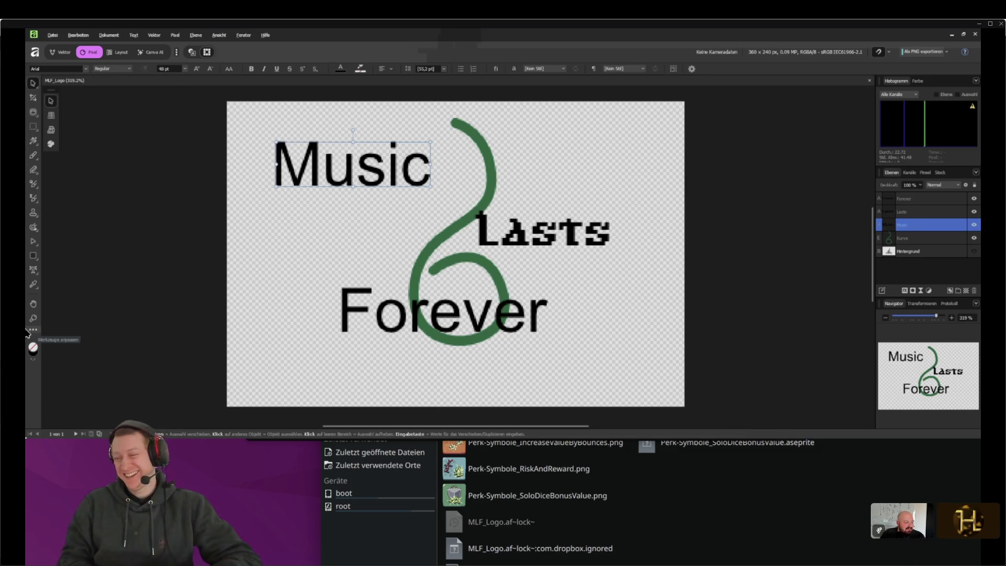
key("alt+Tab")
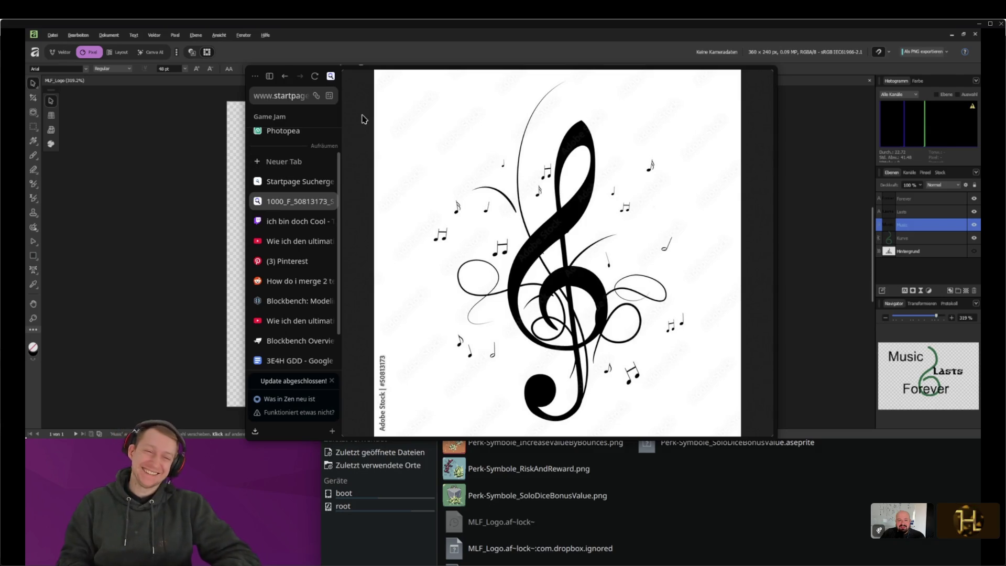
Search Startpage for 'dafont' from the address bar
key("ctrl+l")
key("BackSpace")
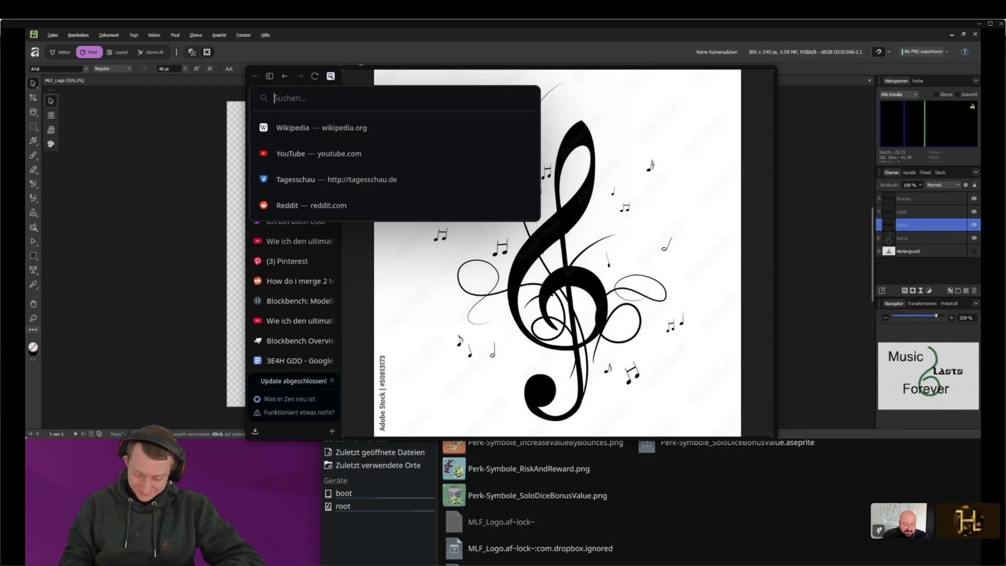
type("dafon")
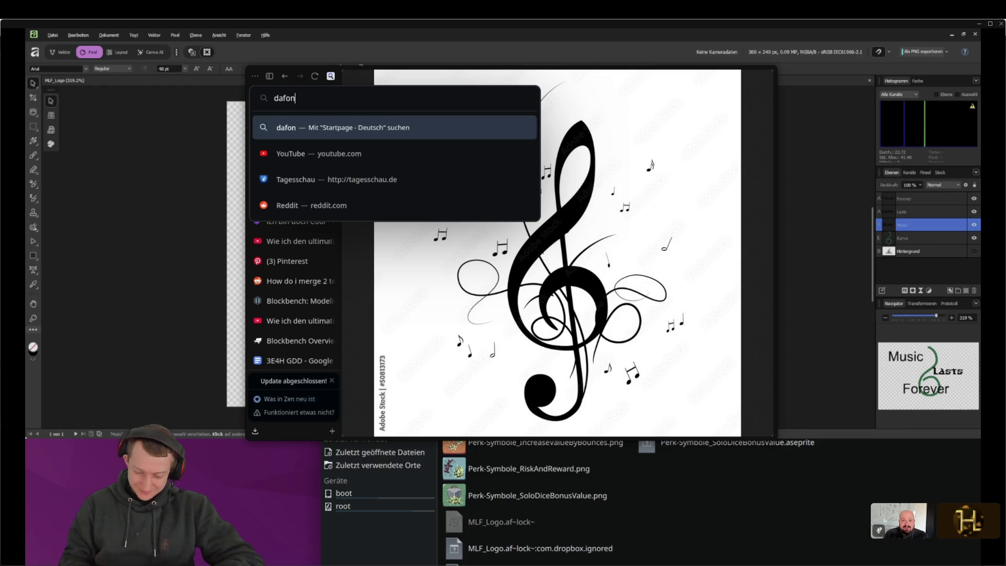
type("t")
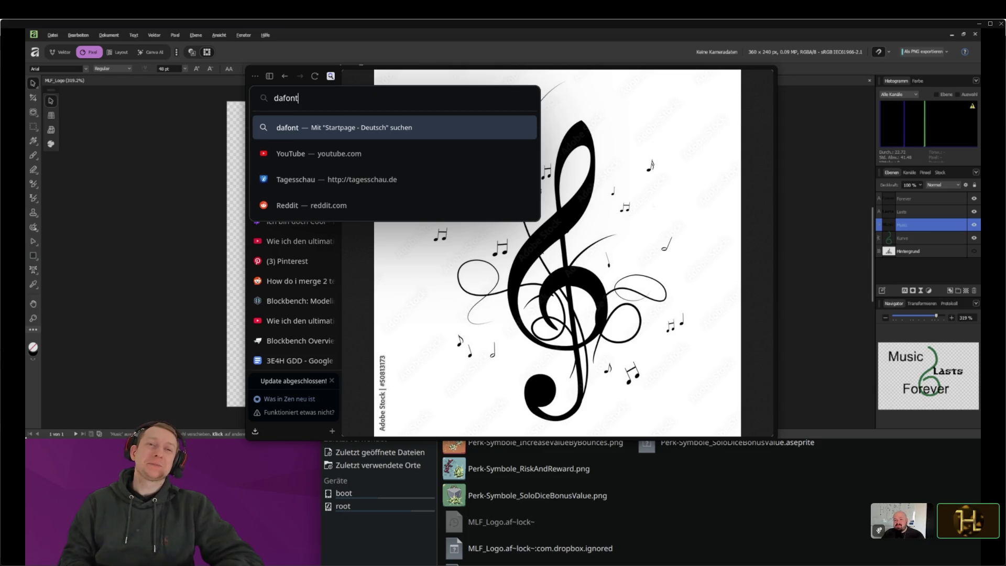
key("Return")
key("ctrl+l")
type("dafn")
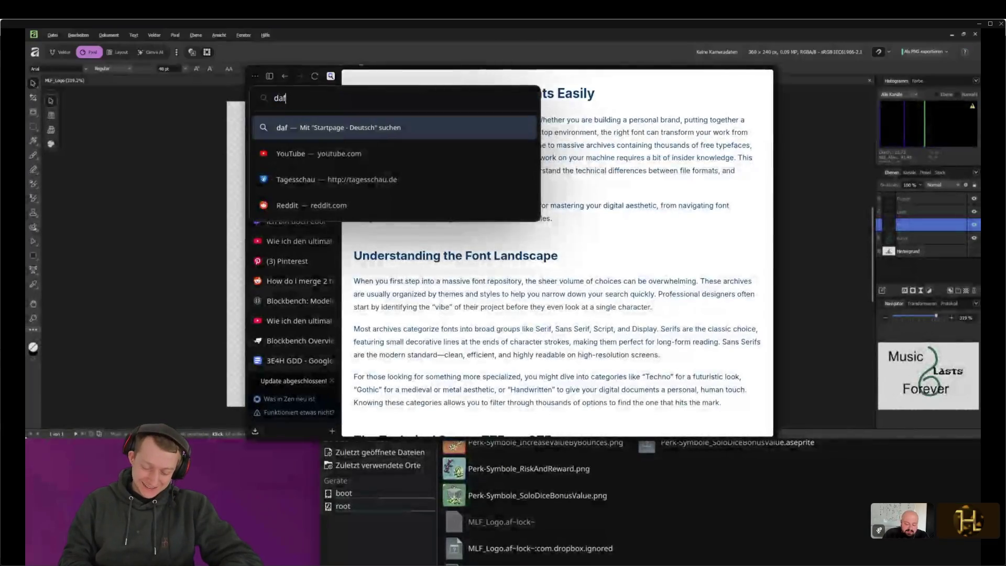
key("BackSpace")
type("ont")
key("Return")
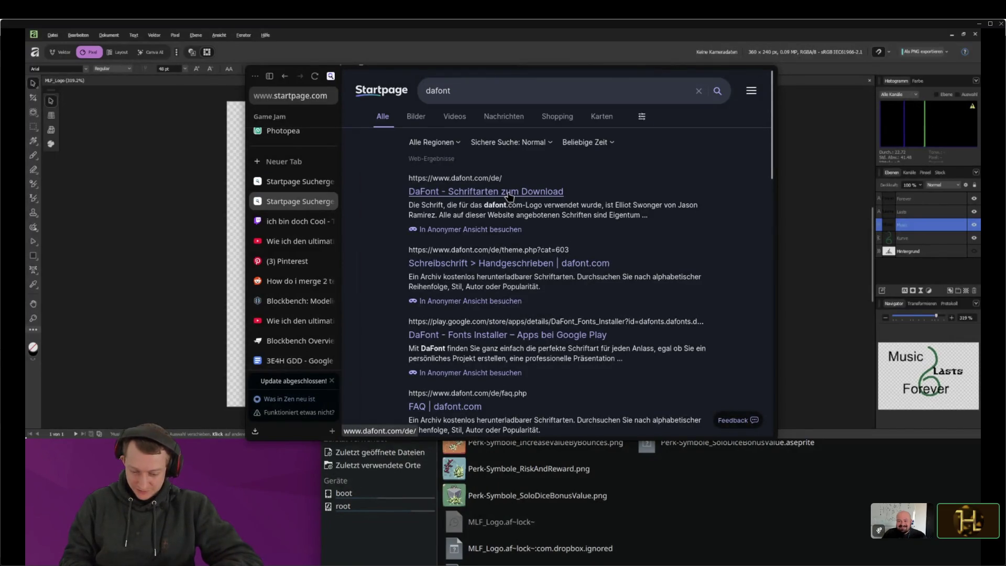
Open the DaFont site, dismiss its cookie notice, and enlarge the browser window
left_click(509, 196)
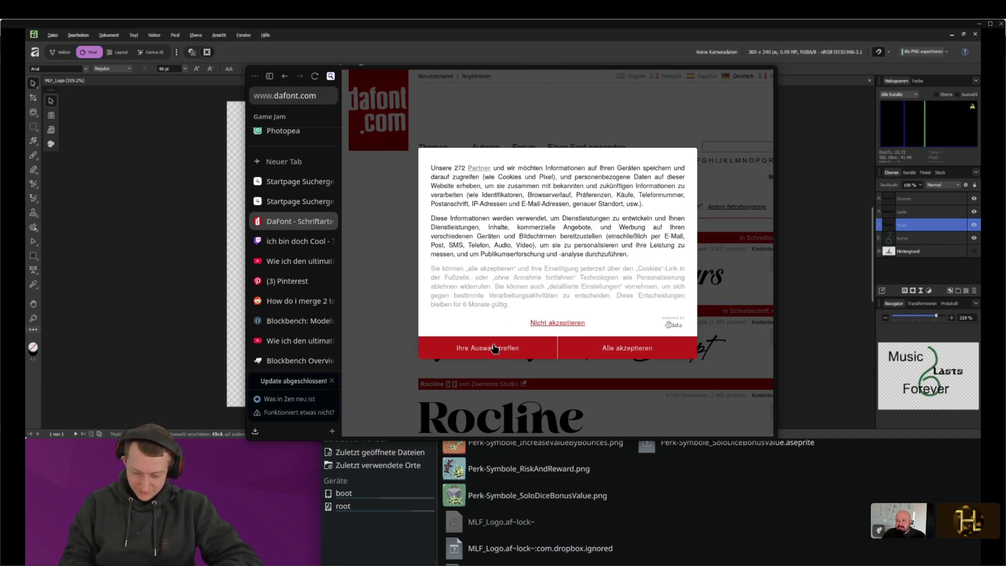
left_click(495, 348)
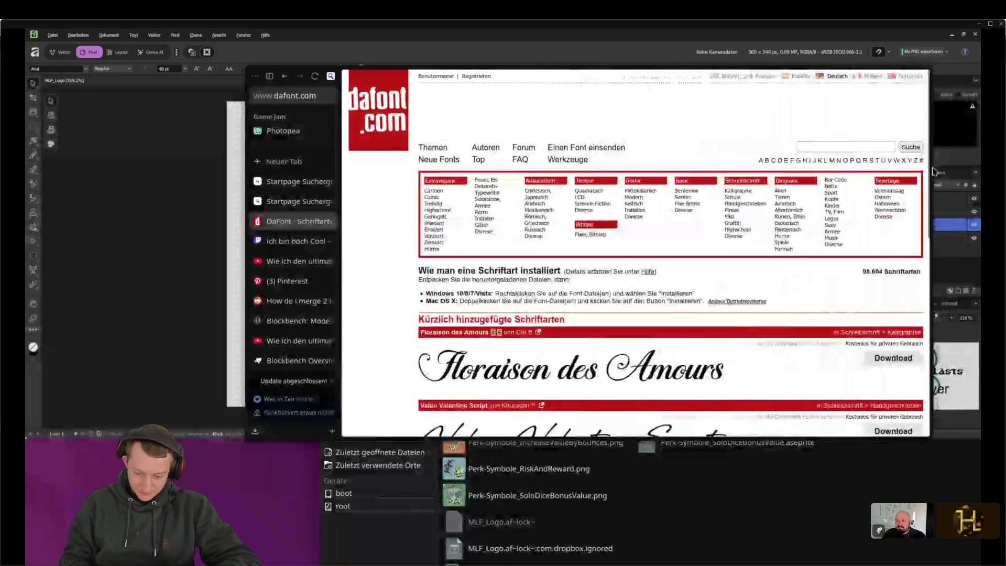
left_click_drag(675, 63, 589, 63)
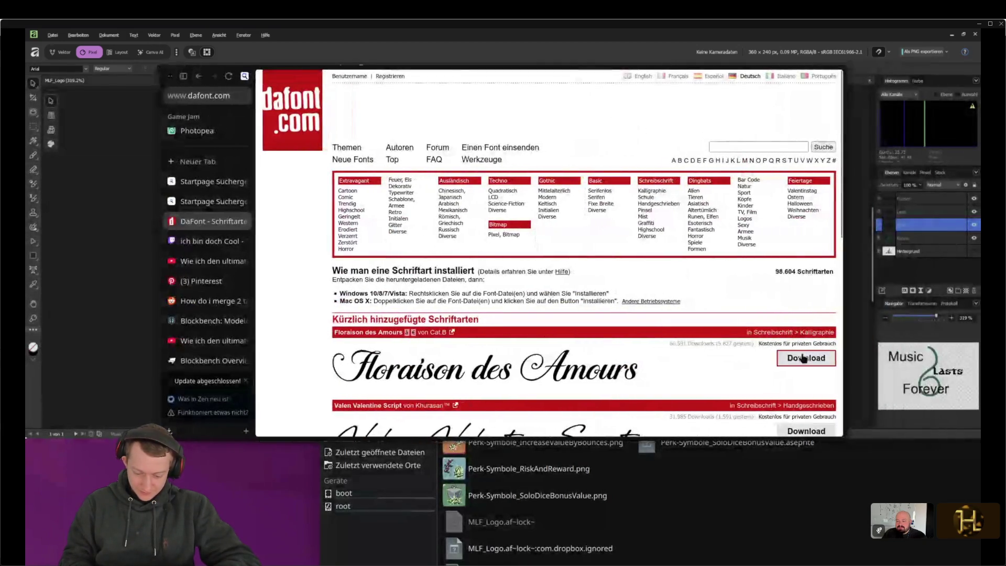
mouse_move(844, 437)
left_mouse_down()
mouse_move(865, 444)
mouse_move(915, 506)
left_mouse_up()
Open the Floraison des Amours font in a new tab
left_click(824, 147)
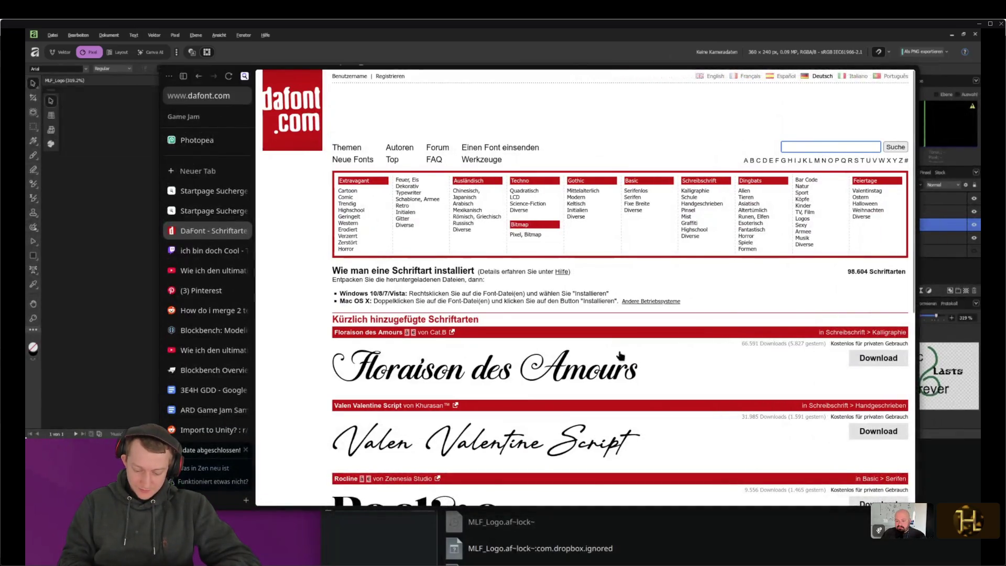
middle_click(560, 379)
scroll(501, 329, "down", 6)
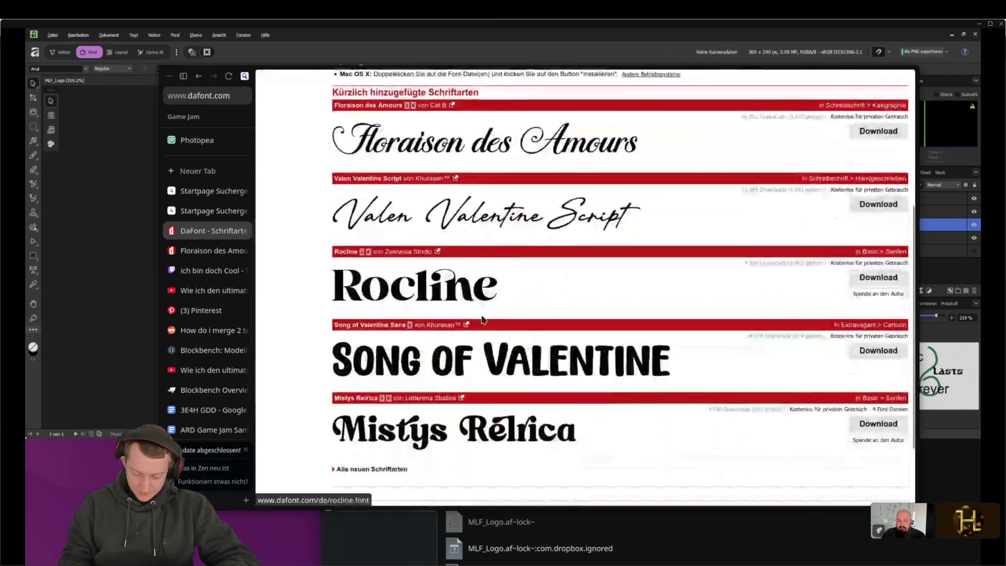
scroll(500, 329, "up", 6)
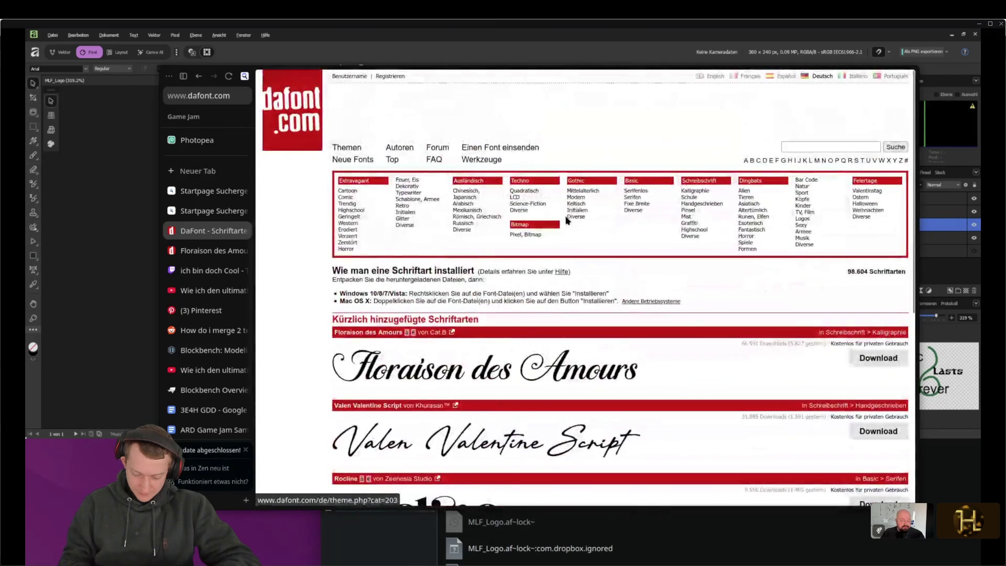
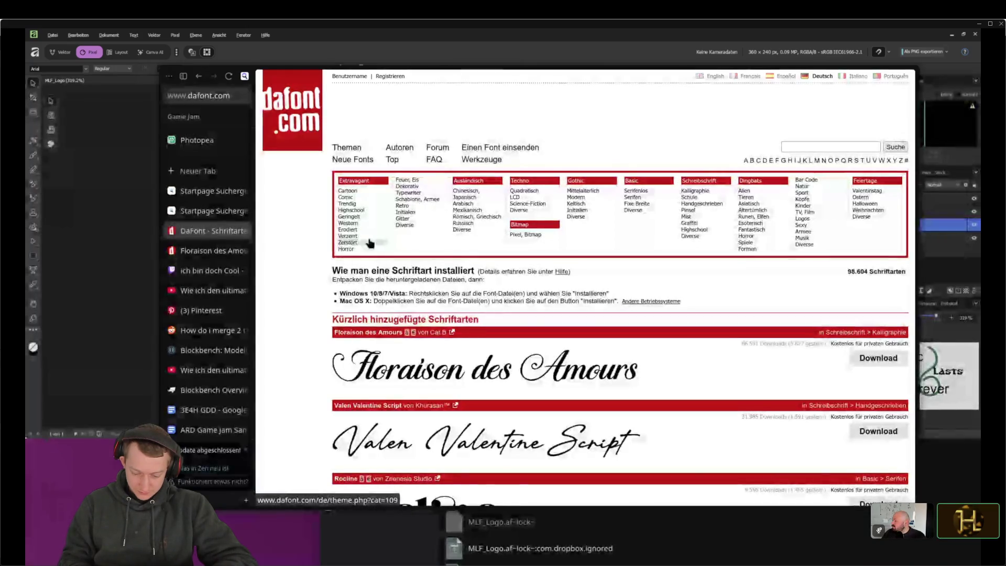
Open the Dekorativ fonts and move 'Music Lasts Forever' from the search field into the sample text
left_click(408, 187)
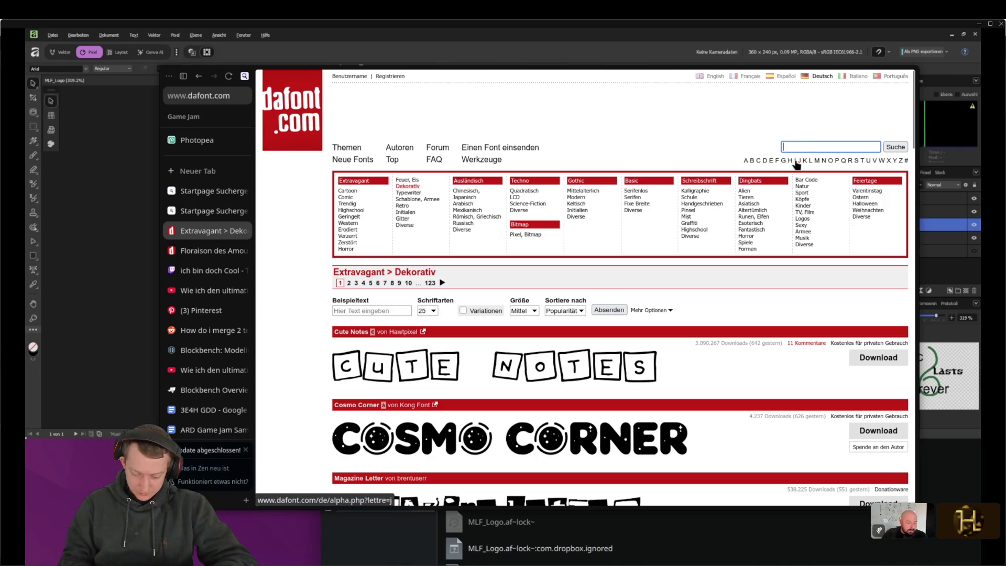
type("Music Lasts Forever")
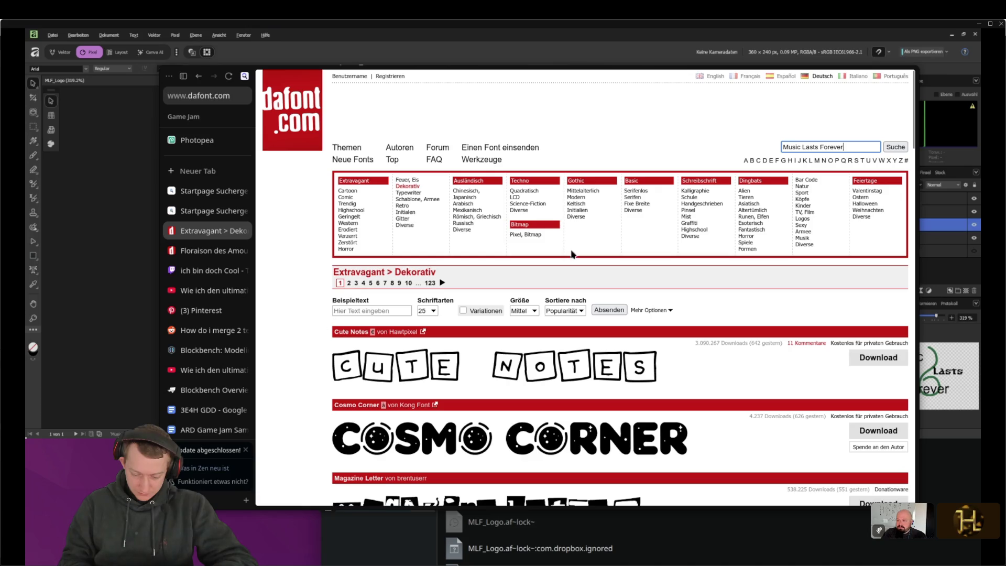
key("ctrl+a")
key("ctrl+x")
left_click(367, 310)
key("ctrl+v")
Apply the sample text at 200 fonts per page and switch to the Kalligraphie script fonts
left_click(427, 311)
left_click(428, 373)
left_click(610, 310)
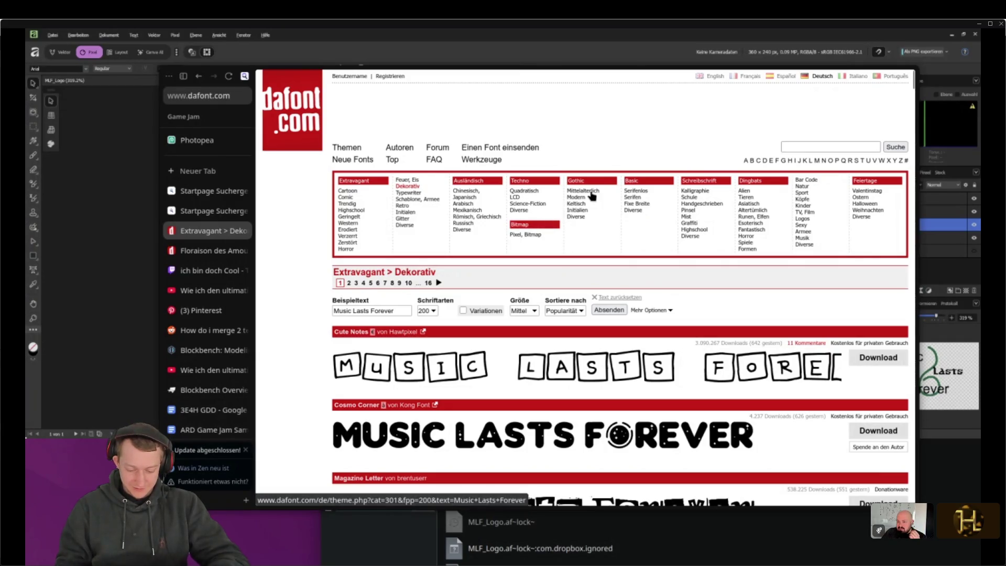
left_click(700, 192)
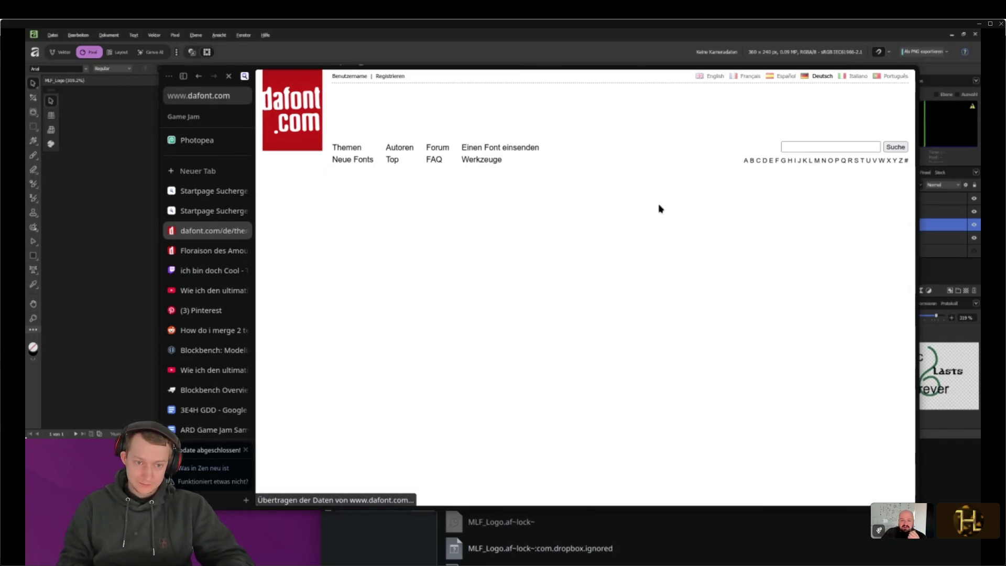
Browse the Kalligraphie and Handgeschrieben script fonts previewing 'Music Lasts Forever'
scroll(385, 316, "down", 7)
scroll(520, 314, "up", 5)
scroll(520, 314, "up", 2)
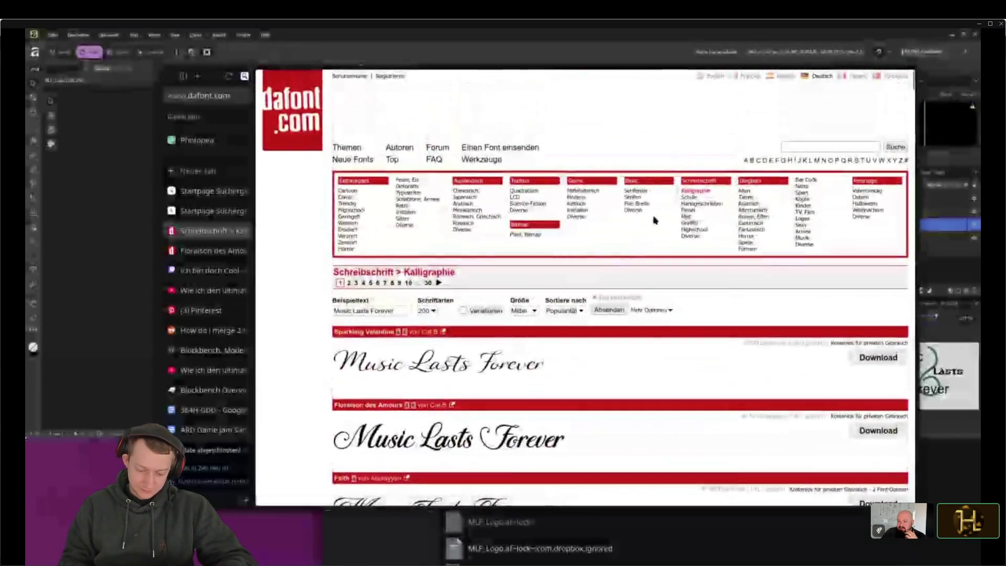
left_click(703, 204)
scroll(345, 346, "down", 8)
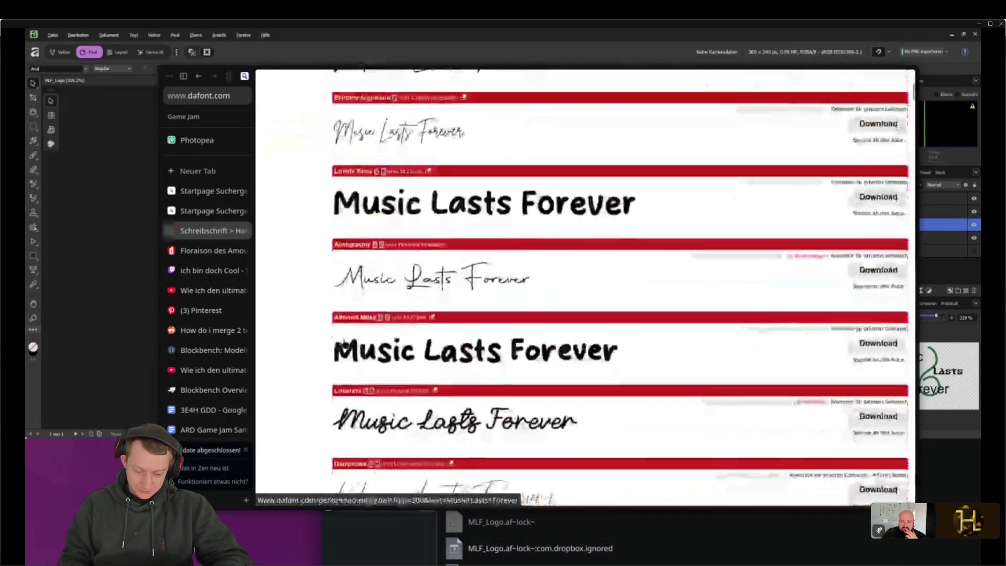
scroll(344, 346, "down", 6)
scroll(414, 314, "up", 2)
scroll(414, 315, "up", 10)
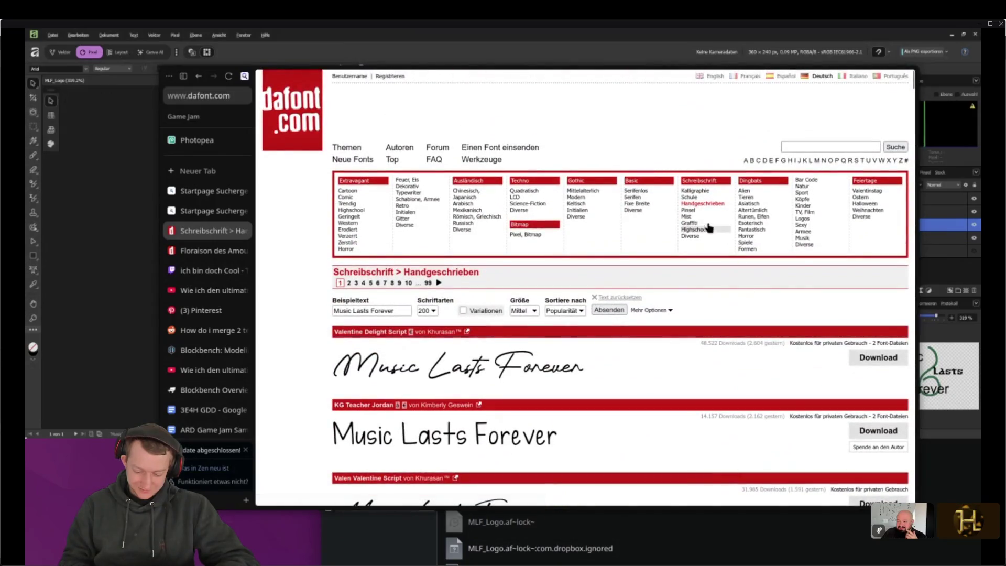
Compare the Mist, Graffiti and Highschool script font lists
left_click(689, 209)
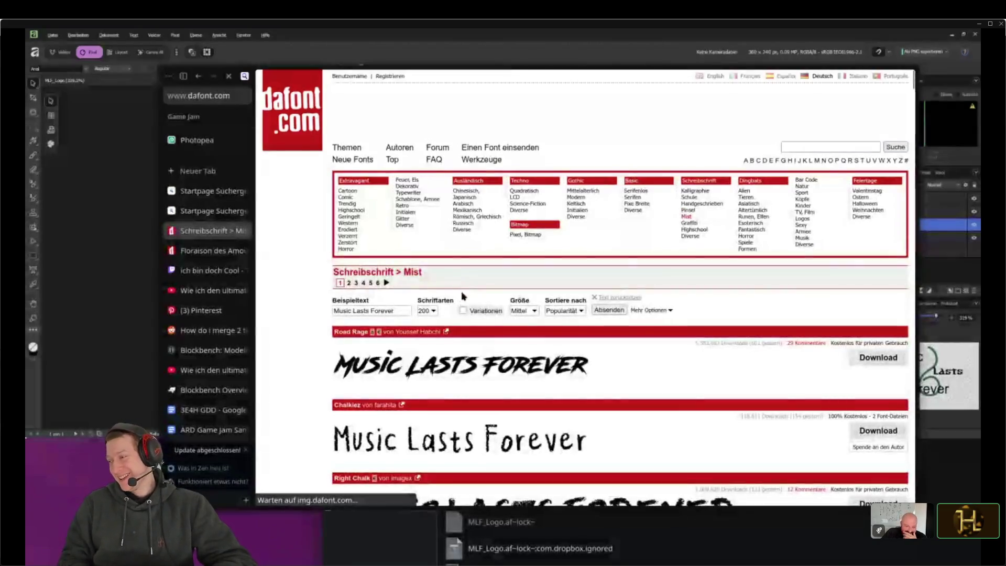
scroll(544, 299, "down", 3)
scroll(544, 299, "up", 3)
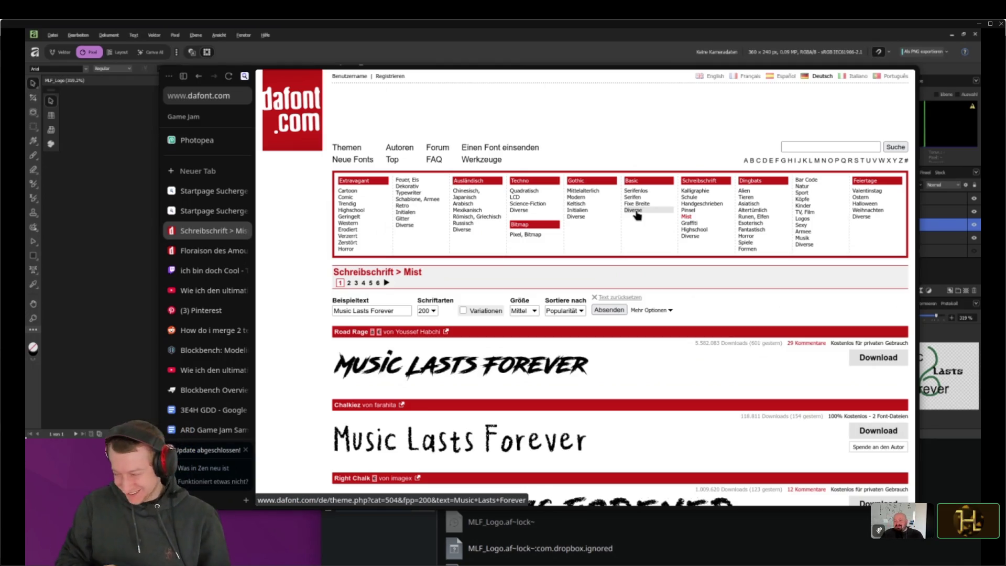
left_click(690, 223)
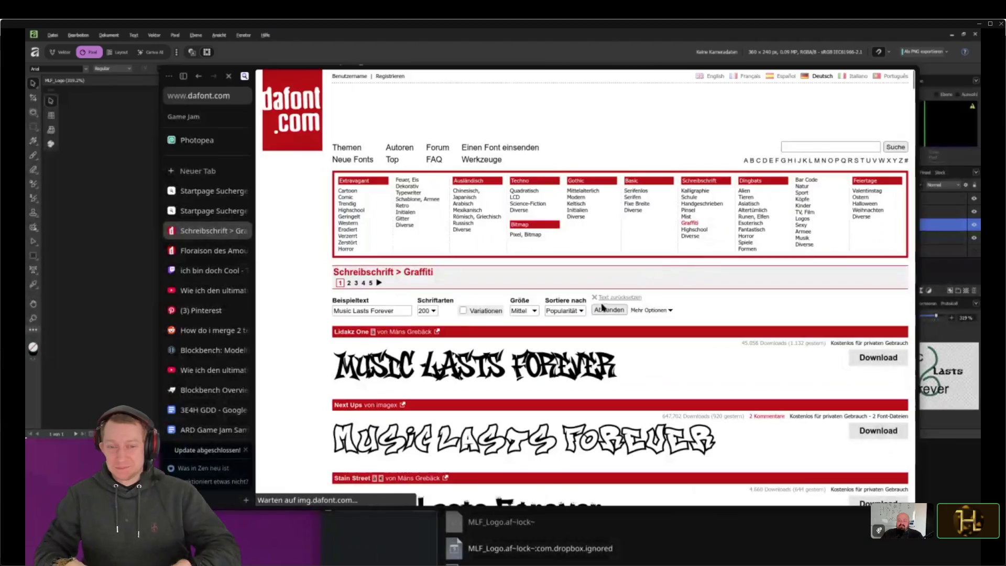
scroll(693, 253, "down", 1)
left_click(697, 174)
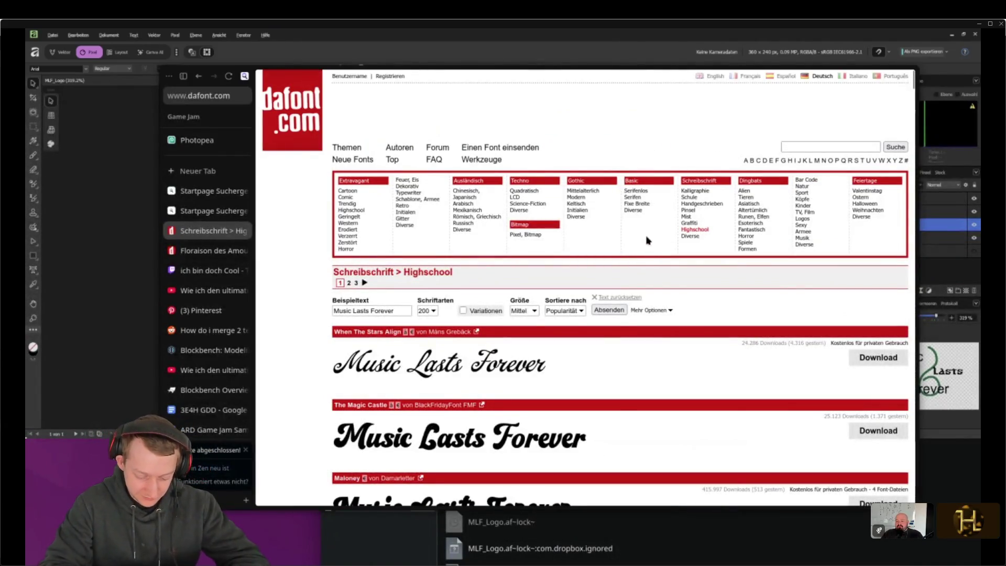
scroll(608, 313, "down", 3)
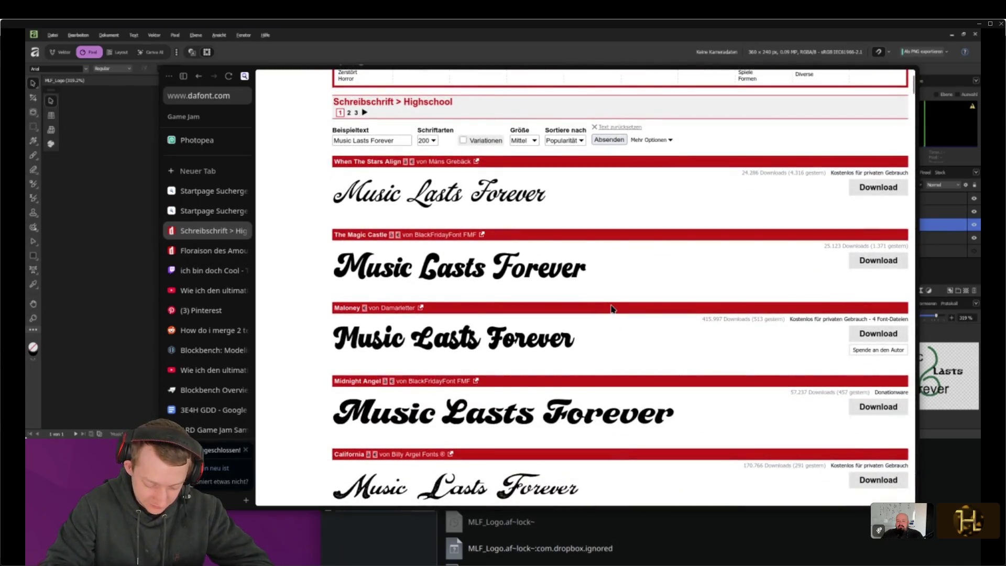
scroll(611, 310, "up", 3)
scroll(612, 308, "down", 9)
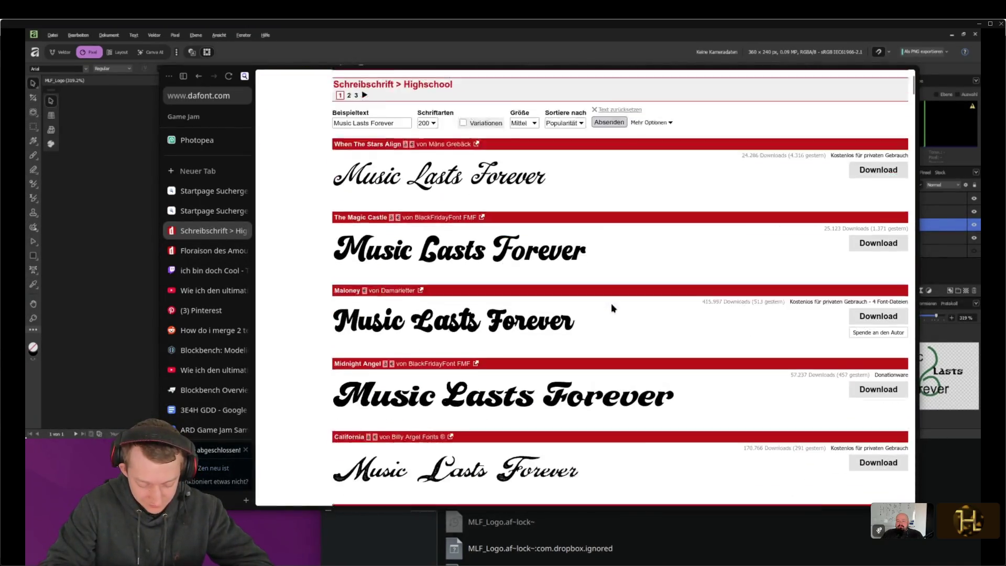
scroll(612, 304, "down", 2)
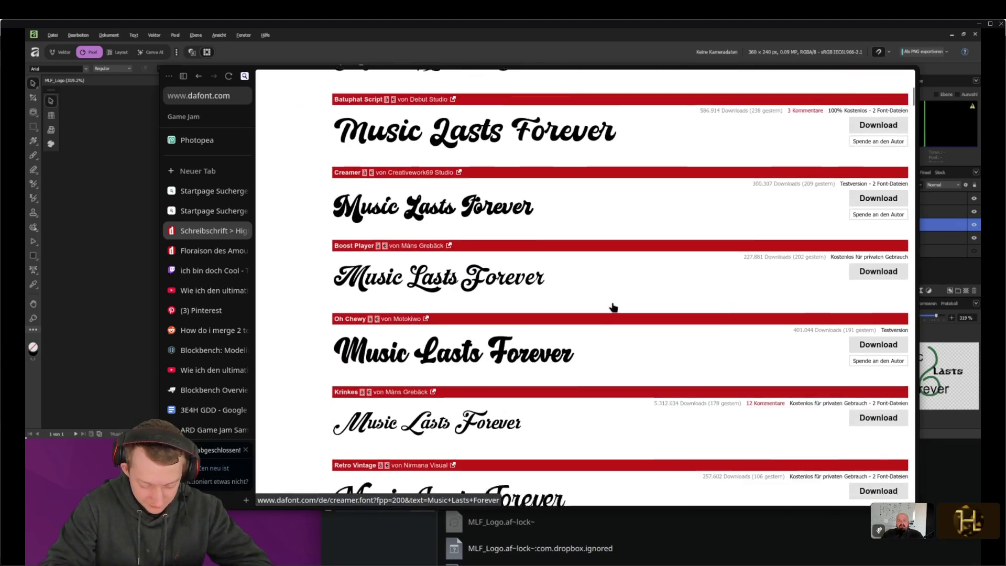
scroll(523, 315, "up", 1)
Open the Boost Player font in a new tab and keep browsing the list
middle_click(523, 315)
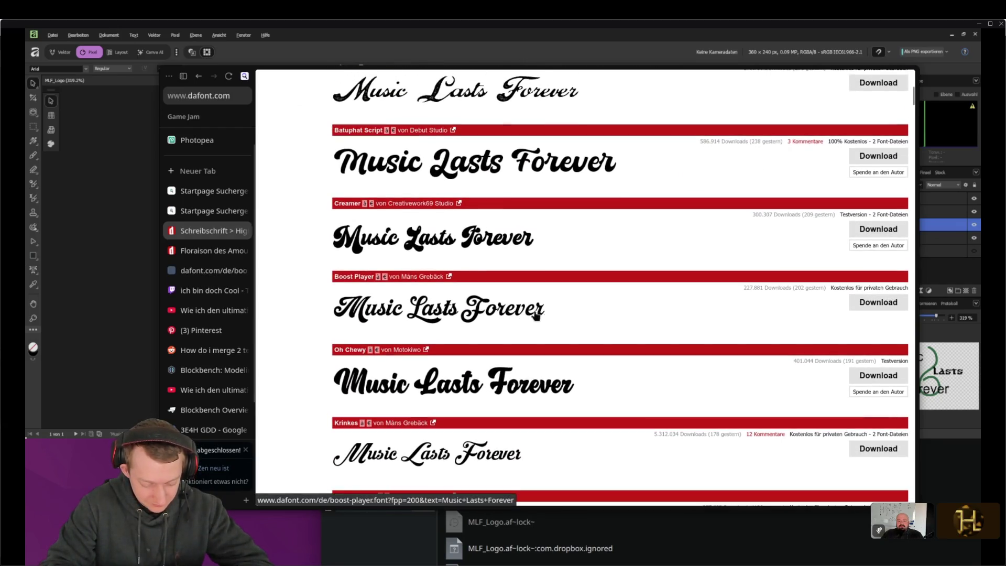
scroll(625, 316, "down", 5)
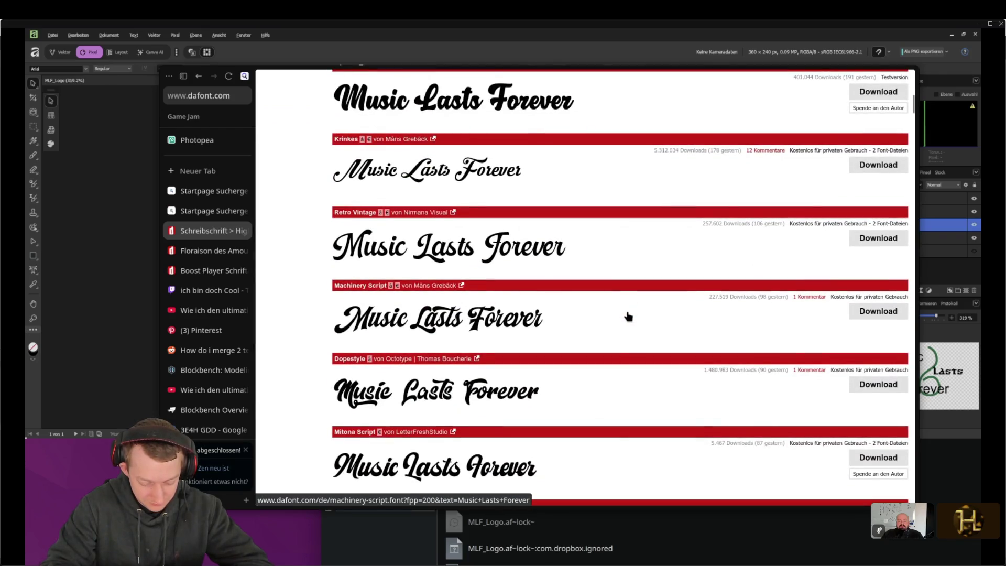
scroll(628, 316, "down", 6)
scroll(629, 316, "down", 4)
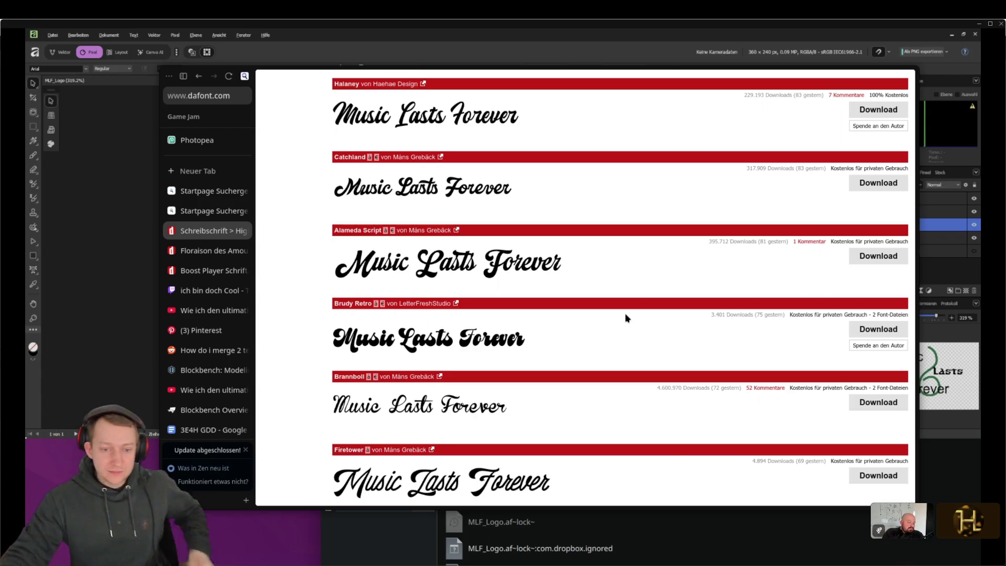
mouse_move(353, 210)
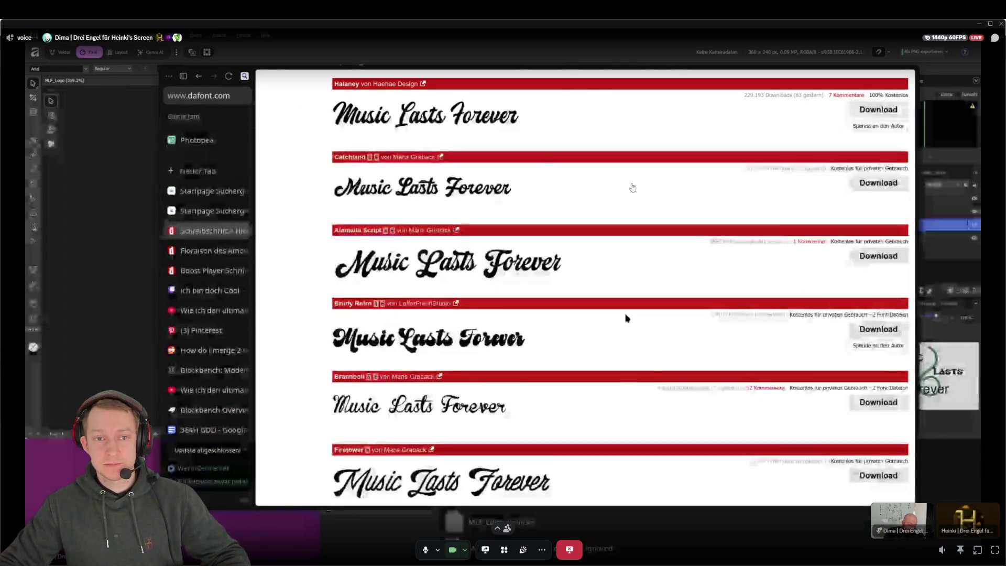
Exit the stream focus view to the call grid and return to Unity with Fork
left_click(633, 187)
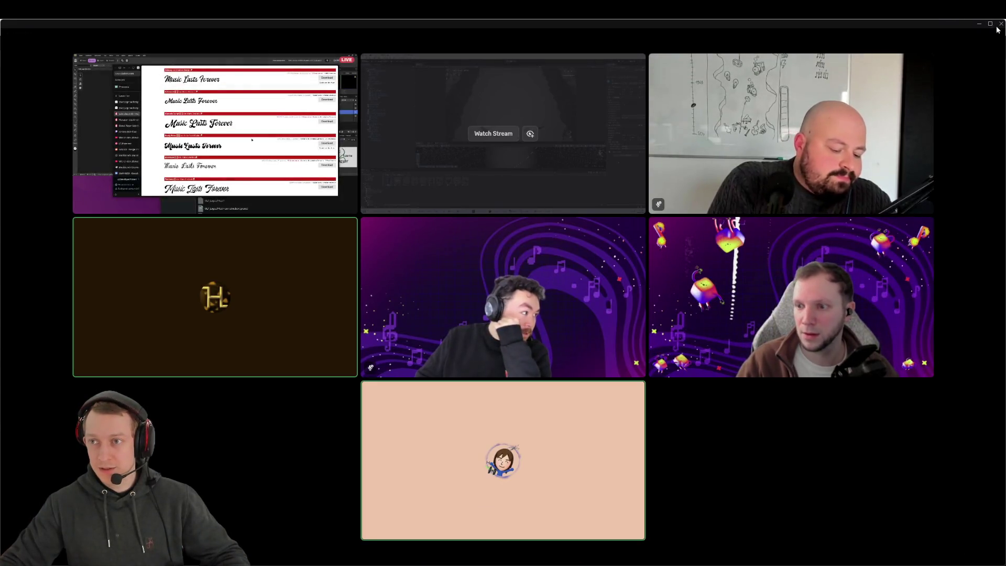
key("alt+Tab")
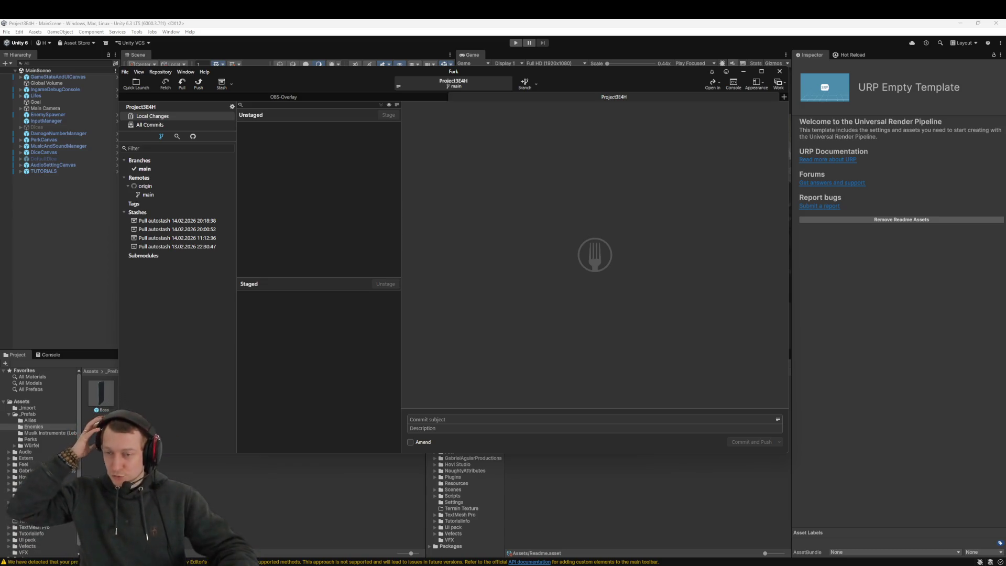
Bring Fork's local changes back up and fetch from all remotes
left_click(854, 55)
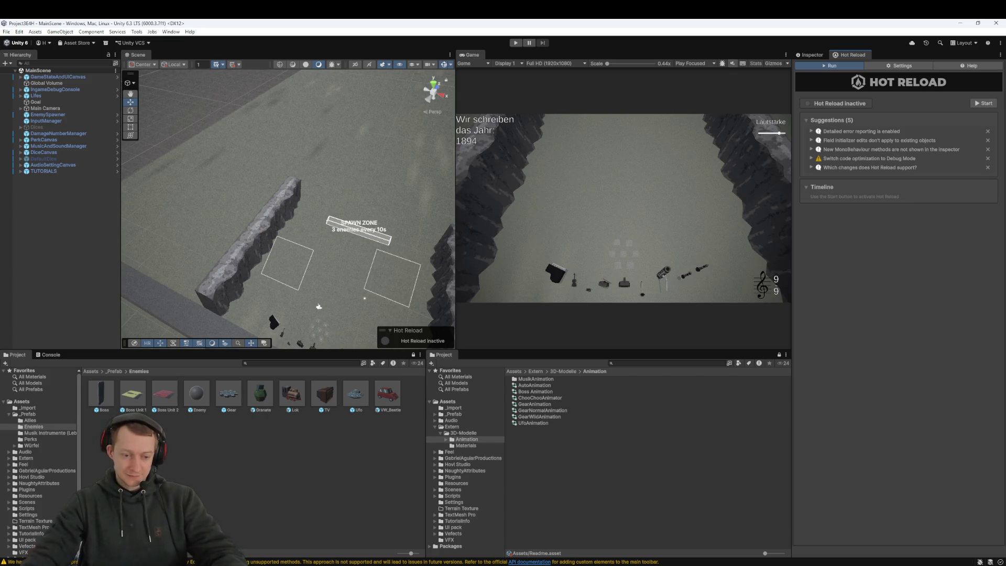
key("alt+Tab")
left_click(166, 83)
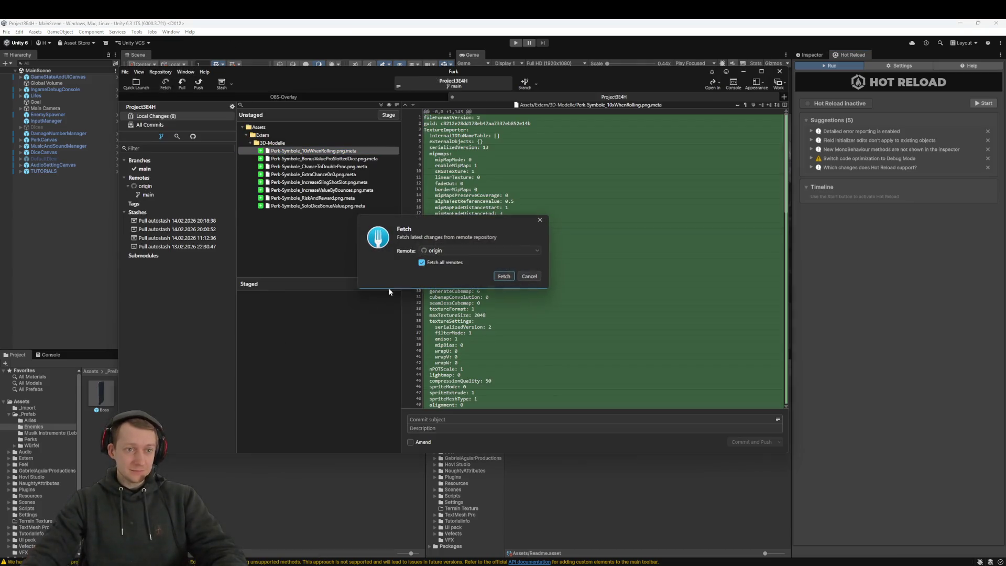
left_click(501, 279)
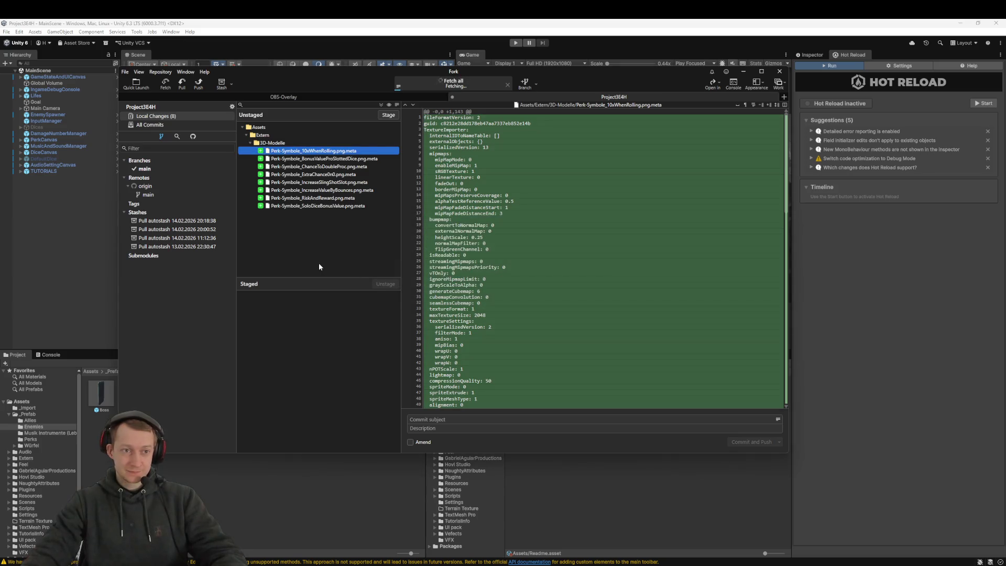
Discard the changes to all 8 perk icon .meta files and view the commit history
left_click(286, 168)
key("ctrl+a")
right_click(286, 171)
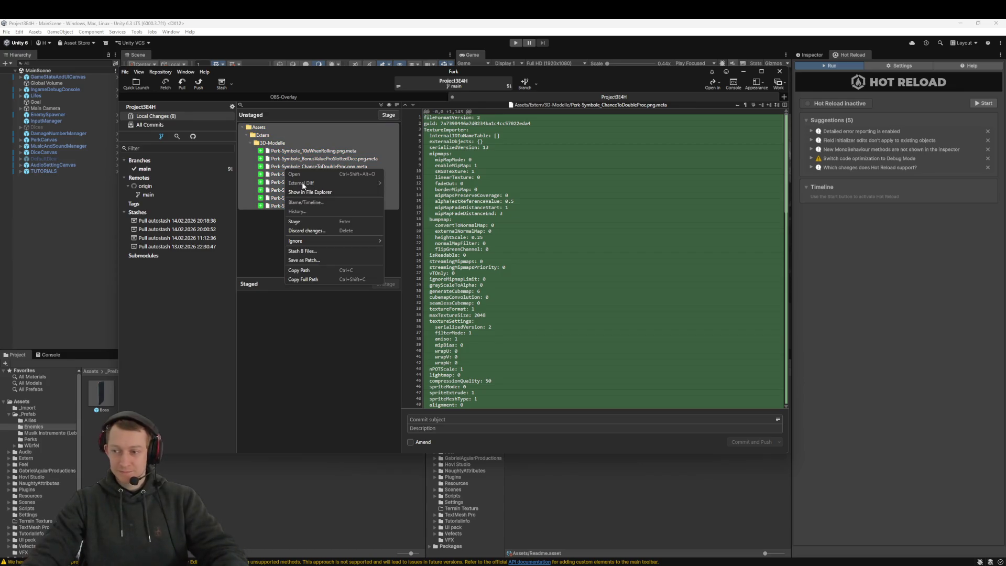
left_click(341, 229)
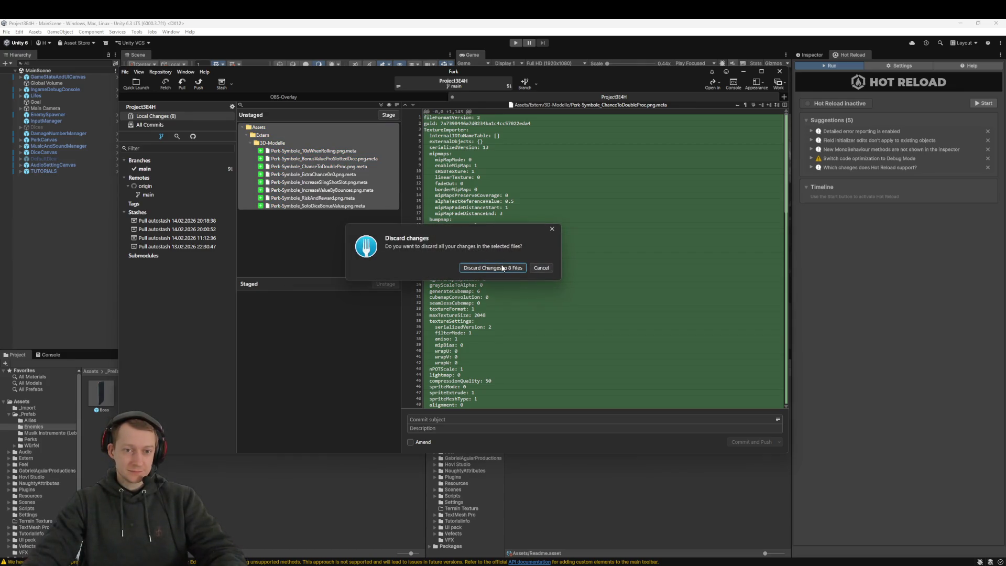
left_click(491, 267)
left_click(159, 171)
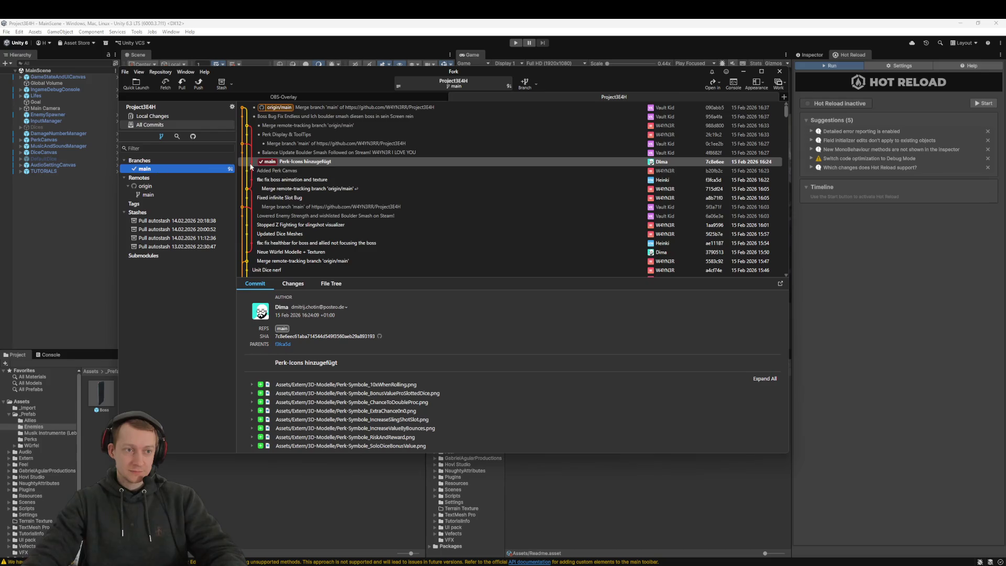
Pull origin/main into main, fetch all remotes, and return to the Unity editor
left_click(183, 83)
left_click(509, 288)
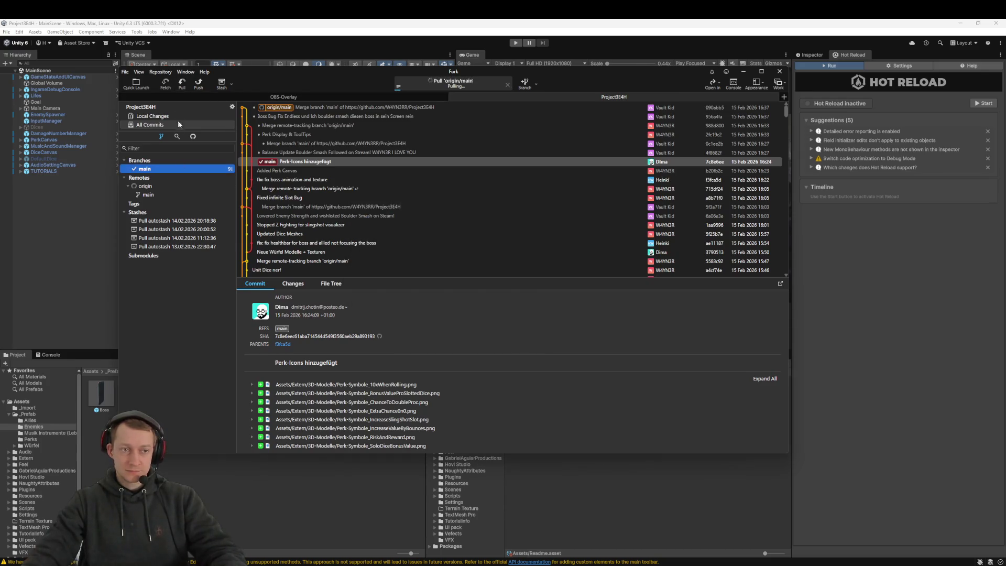
left_click(163, 87)
left_click(504, 277)
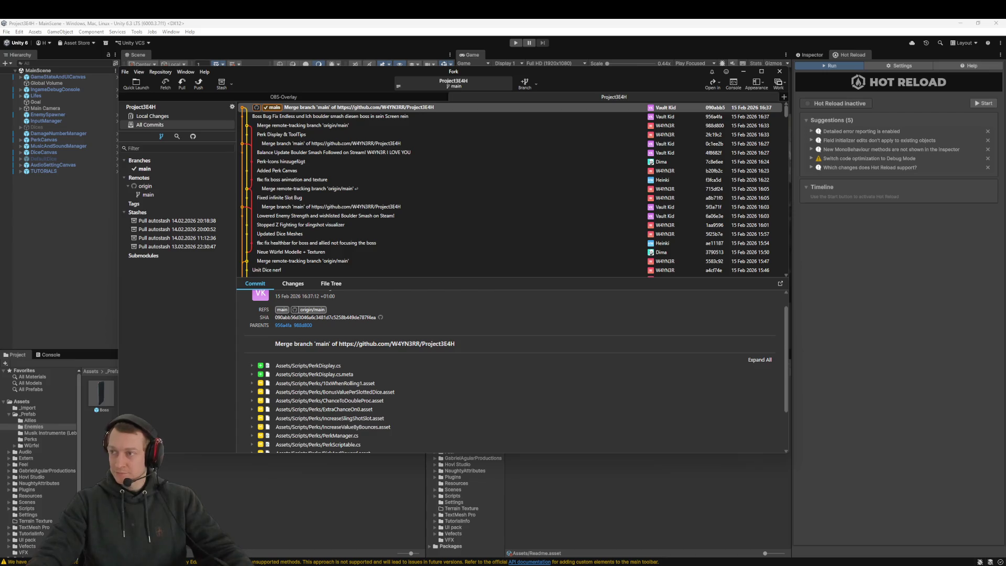
left_click(884, 336)
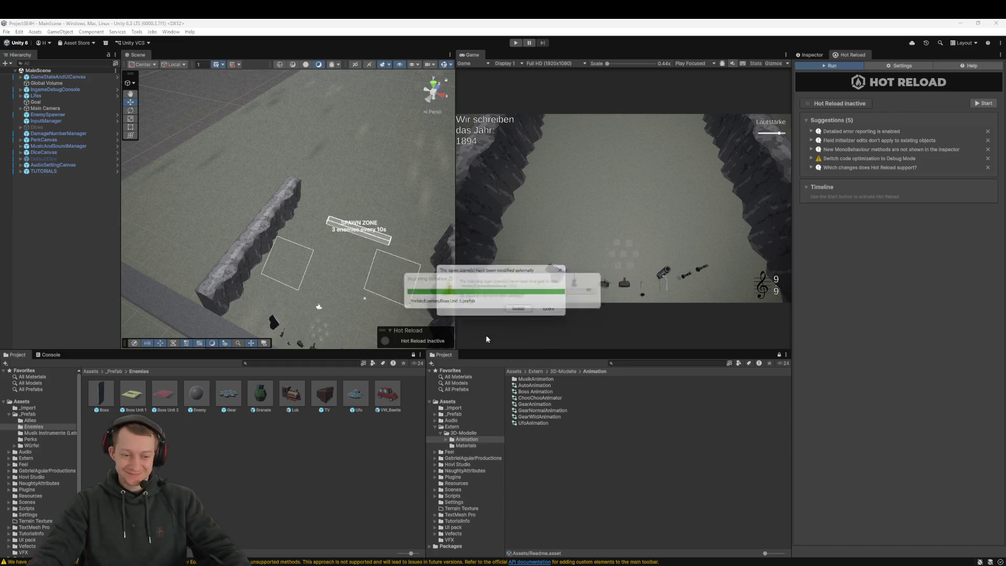
Reload the externally modified scene in Unity, then switch to the Discord call
left_click(521, 312)
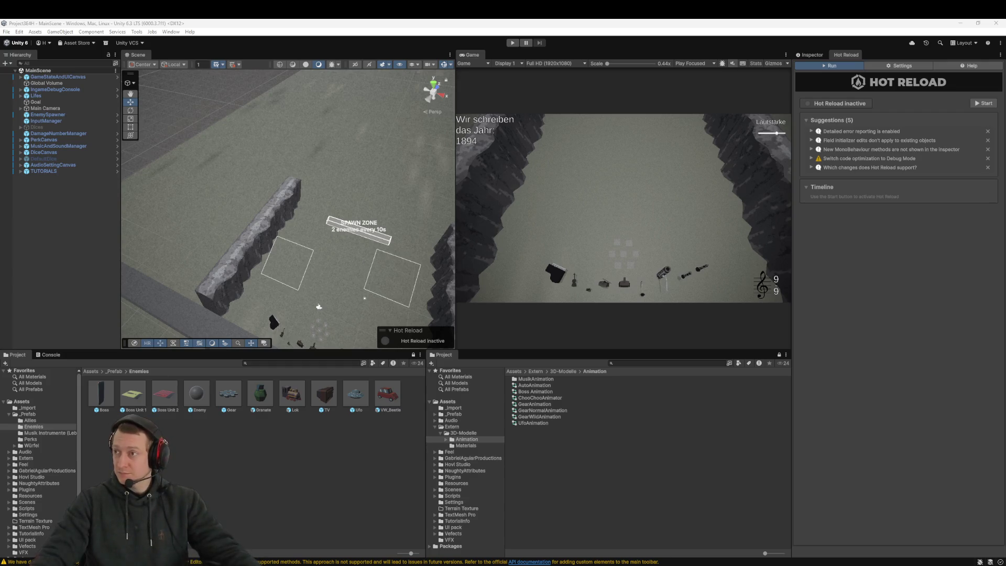
key("alt+Tab")
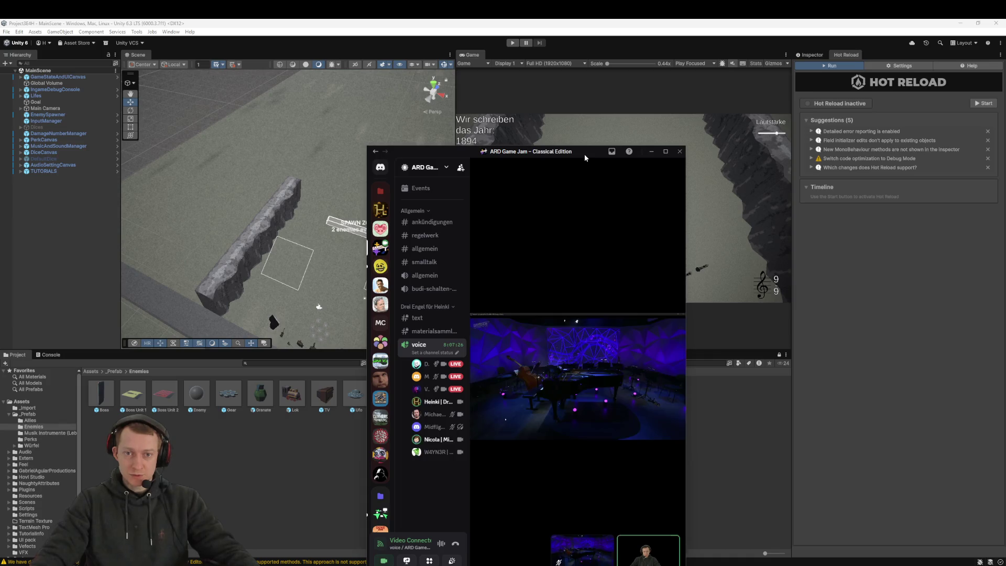
Maximise the Discord call window on the stage stream and show the participant strip
double_click(584, 155)
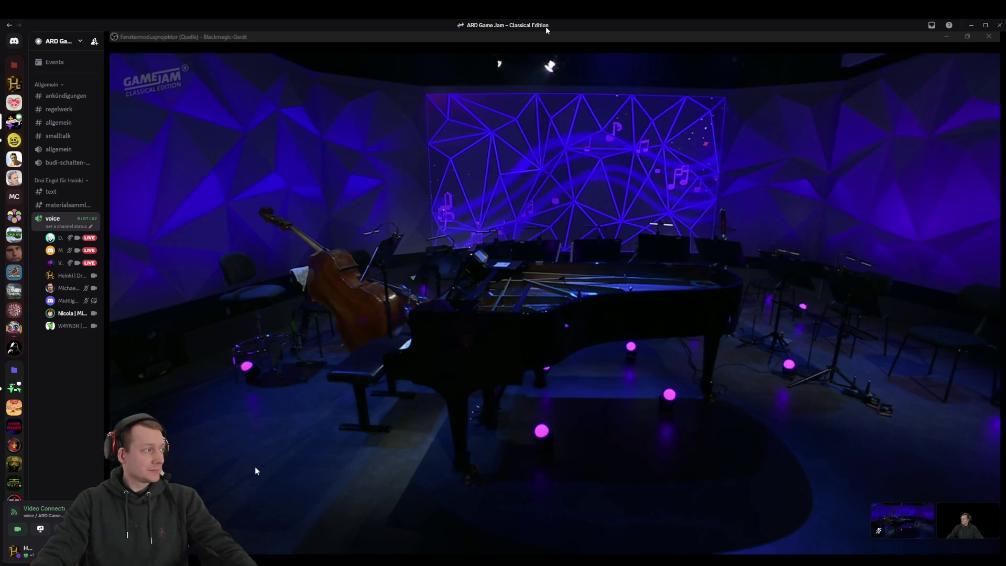
left_click_drag(546, 31, 1005, 31)
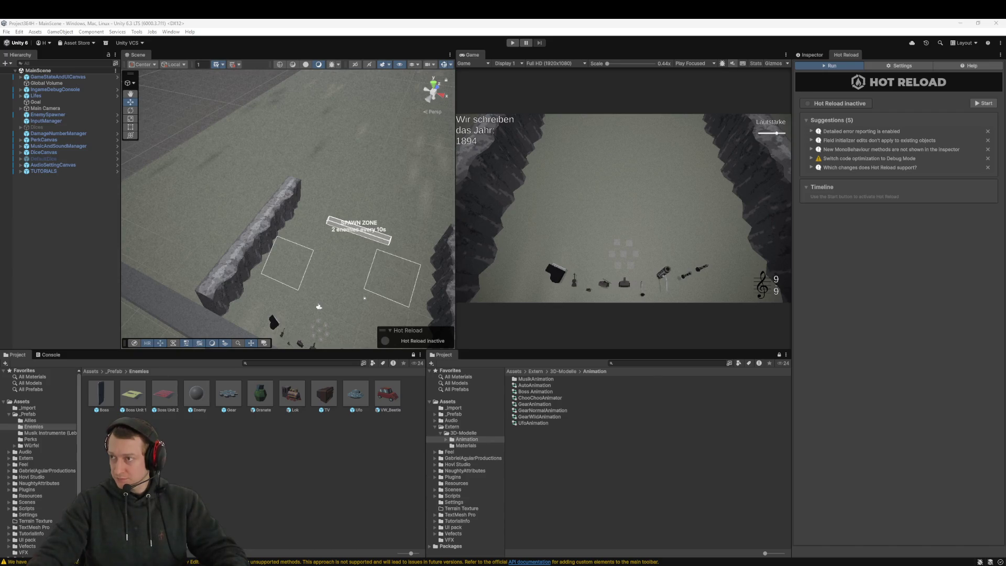
key("alt+Tab")
key("super+Up")
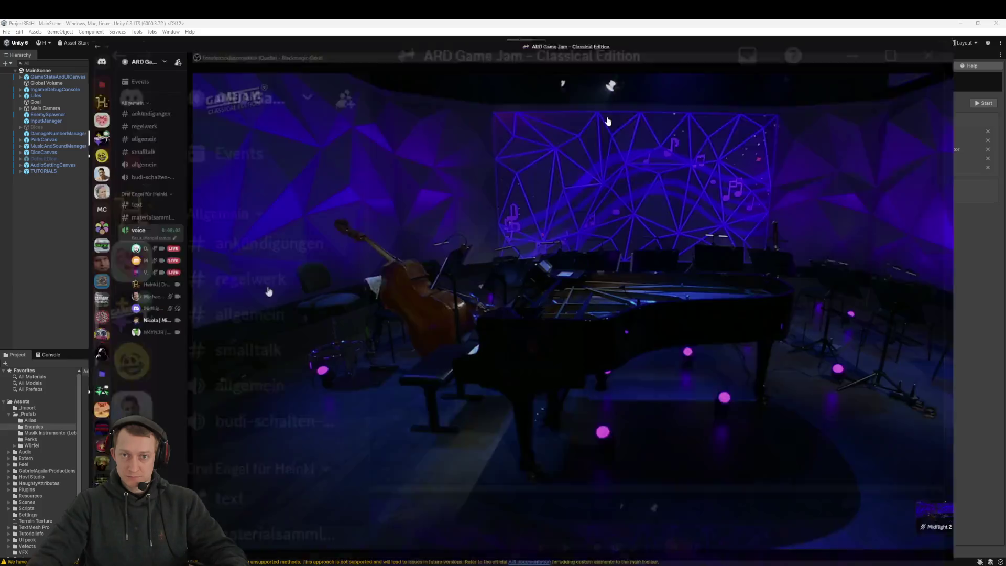
left_click(556, 528)
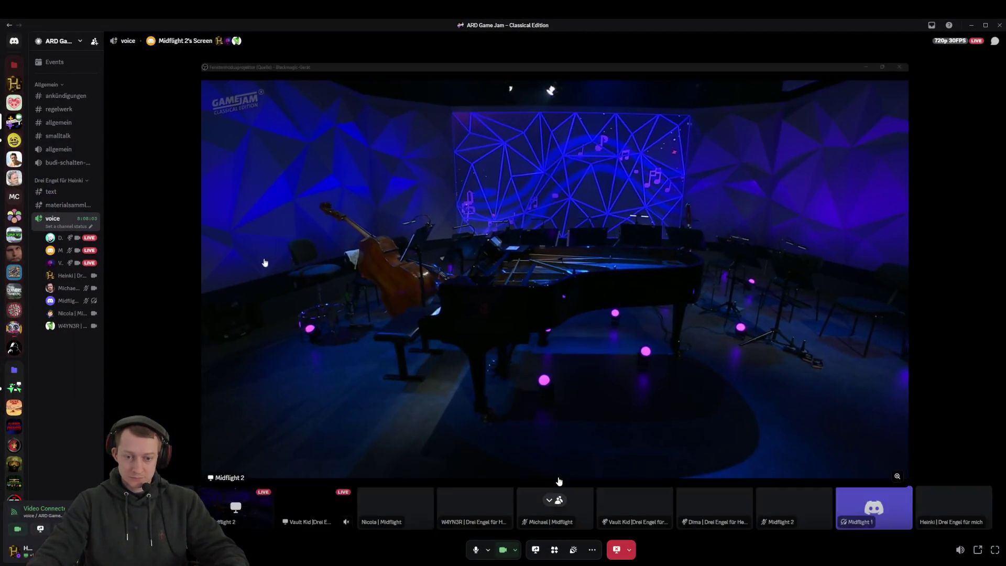
Focus the teammate's Unity screen share, set its stream volume to 96% and mute it
left_click(313, 508)
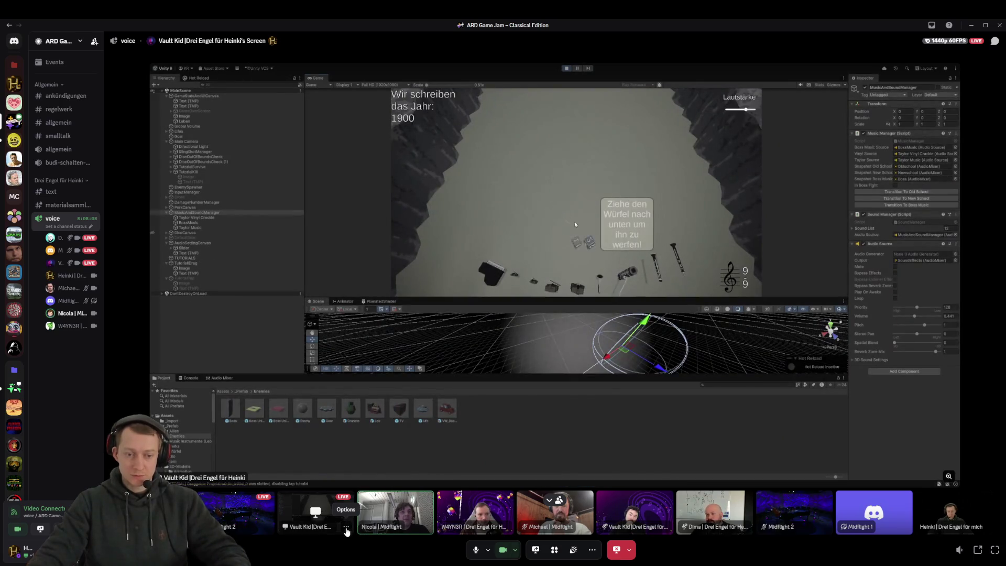
left_click(346, 528)
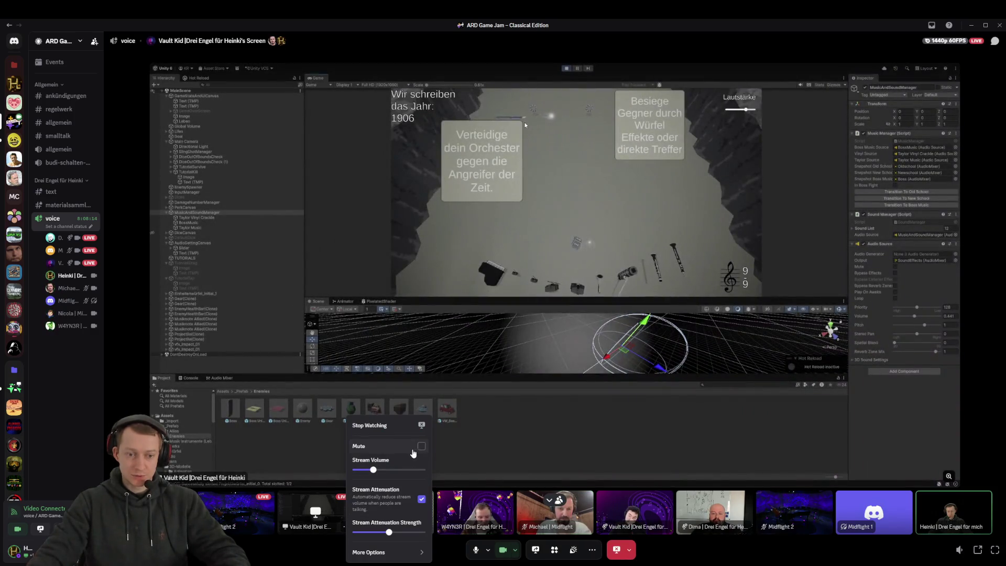
left_click_drag(373, 470, 388, 470)
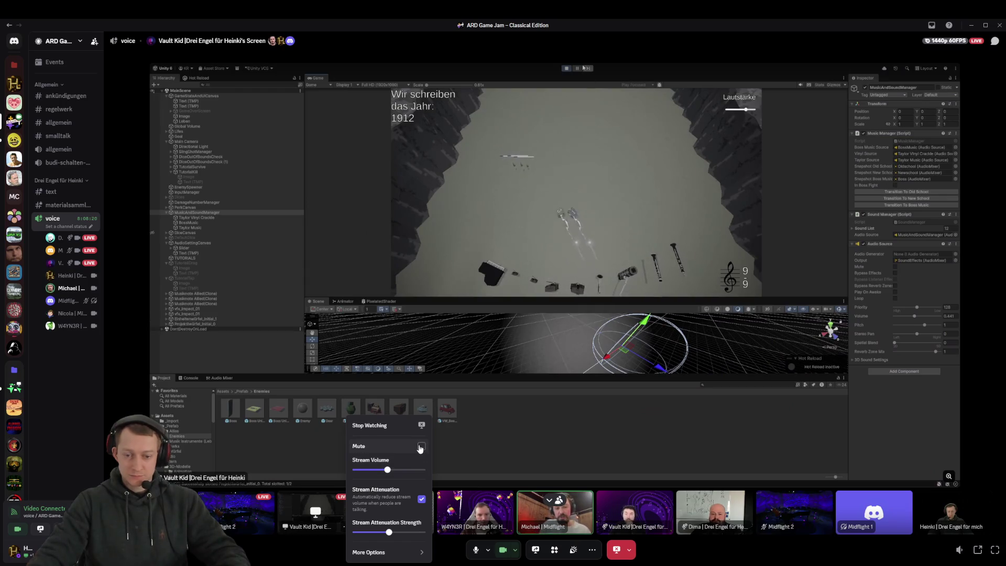
left_click(421, 446)
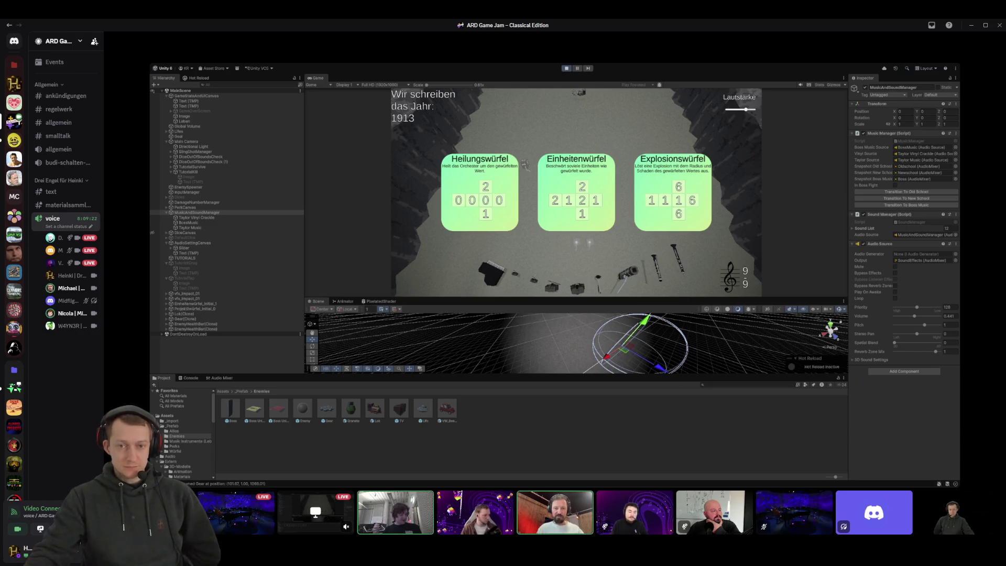
Stop watching the teammate's screen share via its Options menu
mouse_move(802, 173)
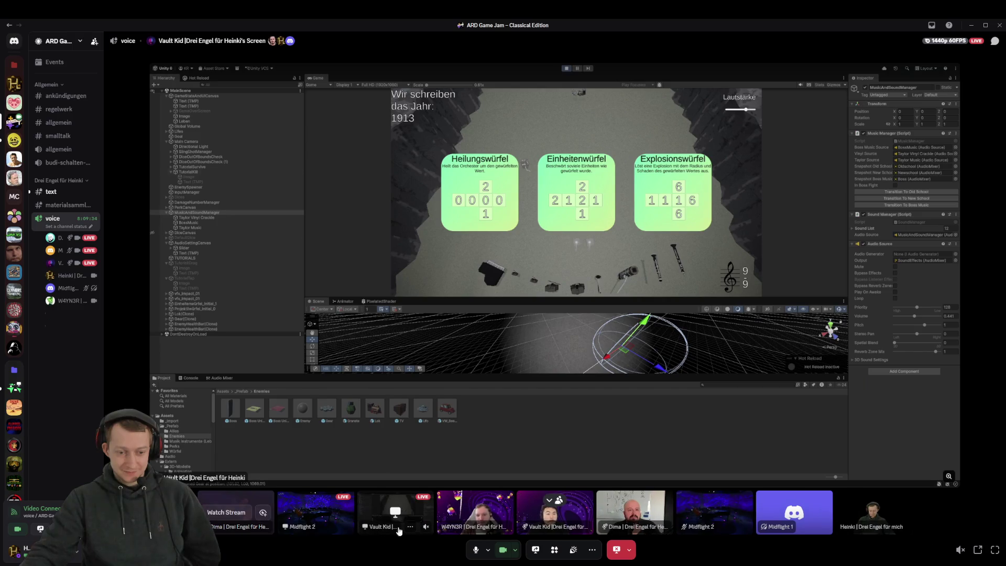
left_click(411, 527)
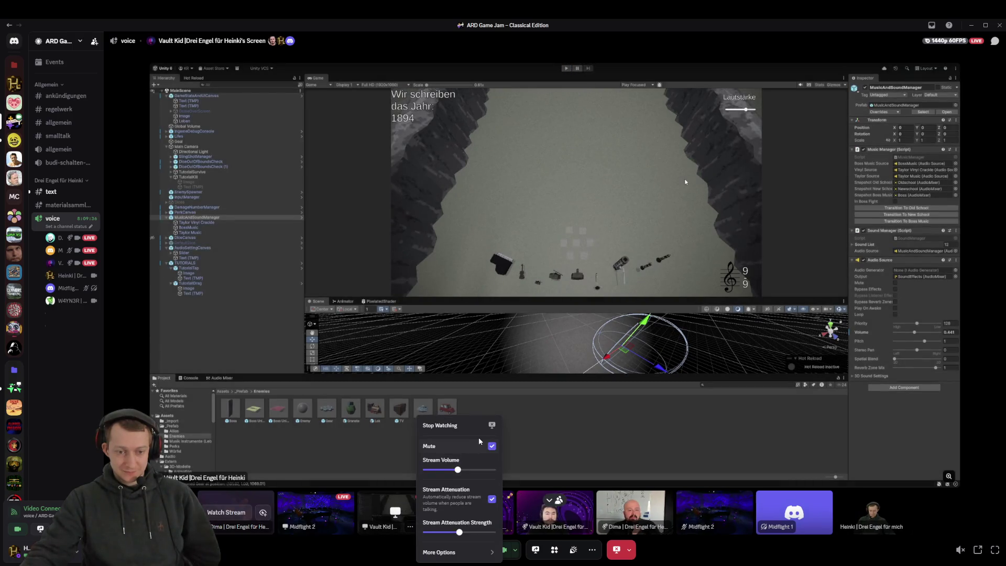
left_click(445, 422)
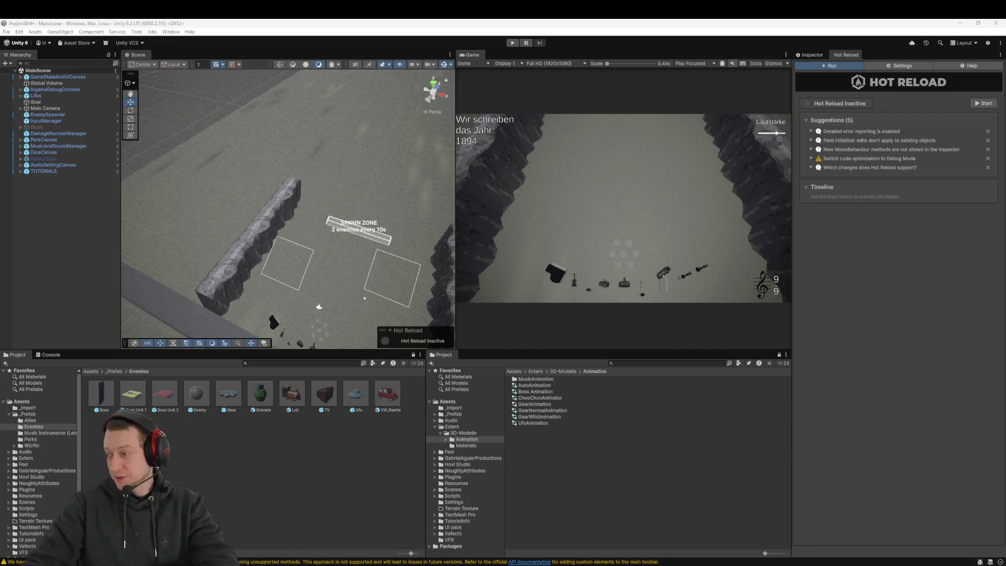
Set the Game view to Play Maximized and enter Play mode
left_click(804, 55)
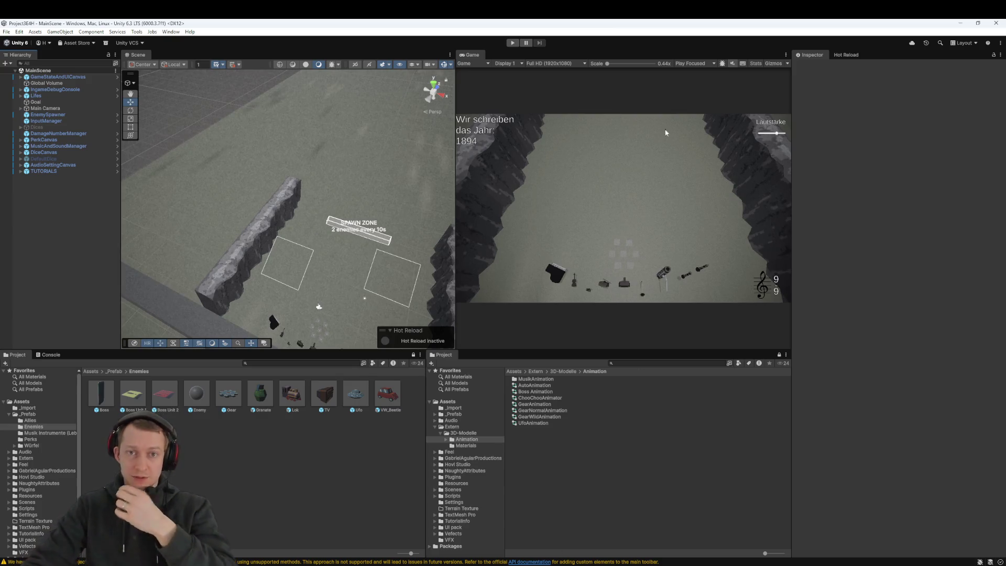
left_click(692, 64)
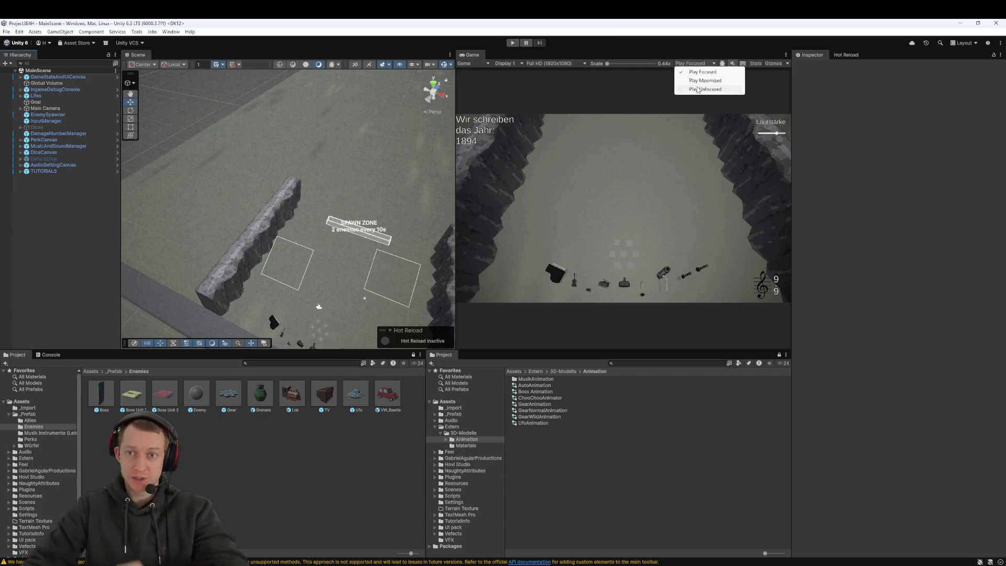
left_click(705, 80)
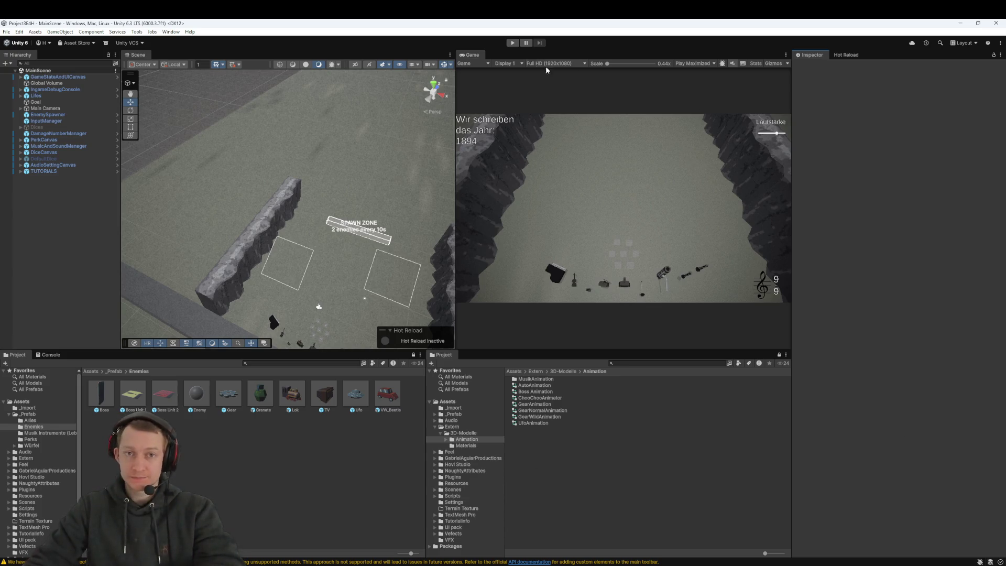
left_click(514, 45)
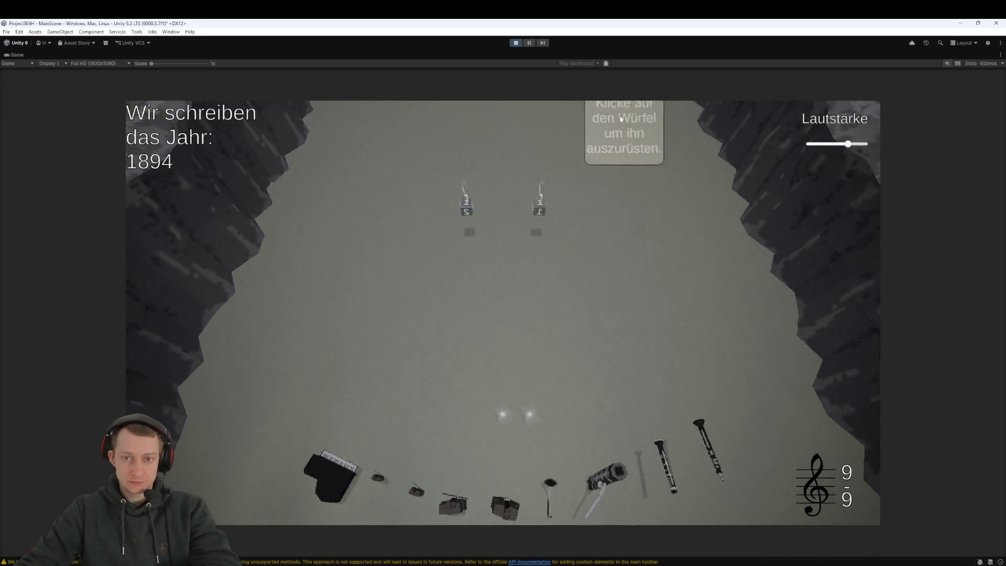
Lower the game volume, throw both dice up the board twice, then take the Projektilwürfel die and Here we go again... upgrade
left_click(948, 64)
left_click(818, 144)
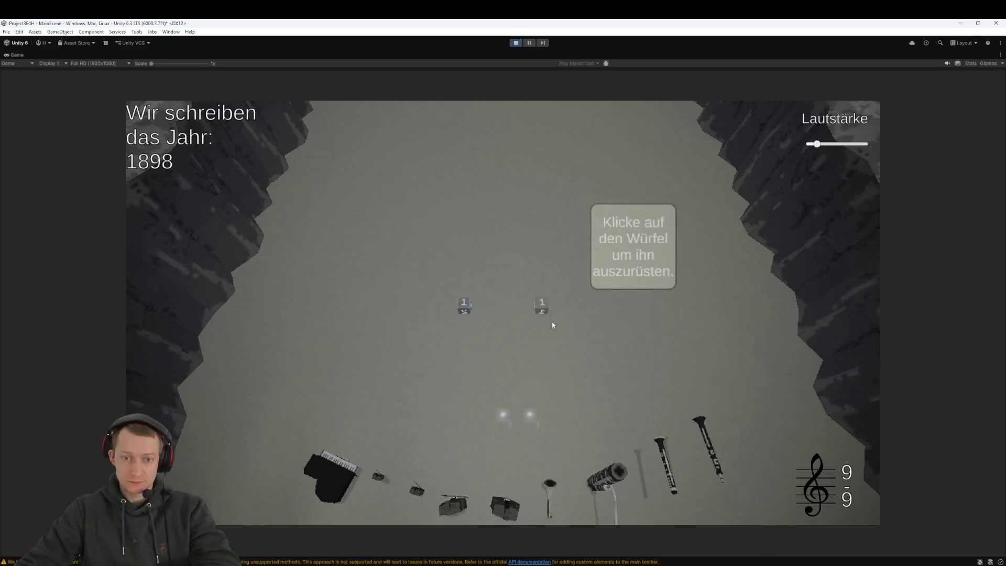
left_click(545, 315)
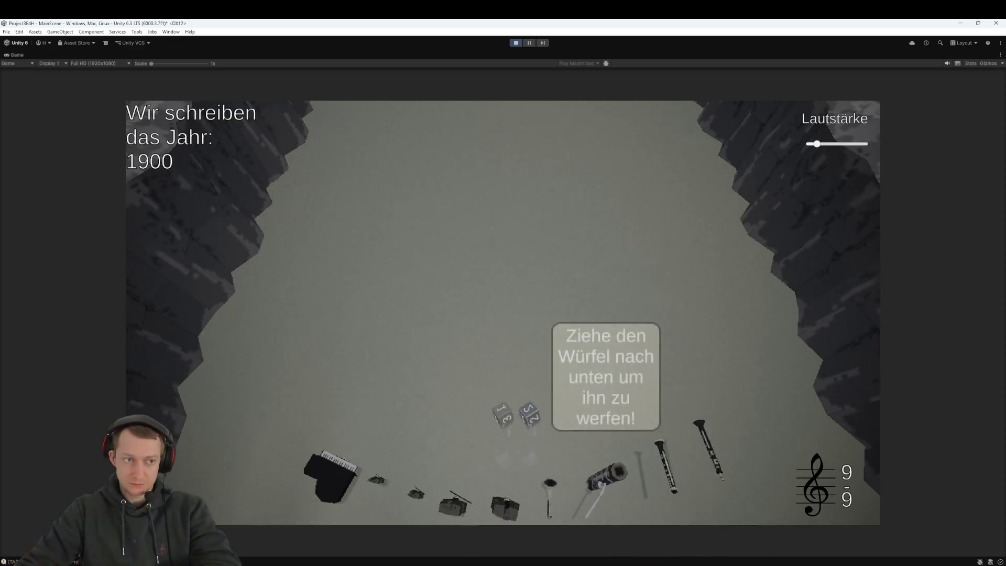
left_click_drag(503, 415, 506, 471)
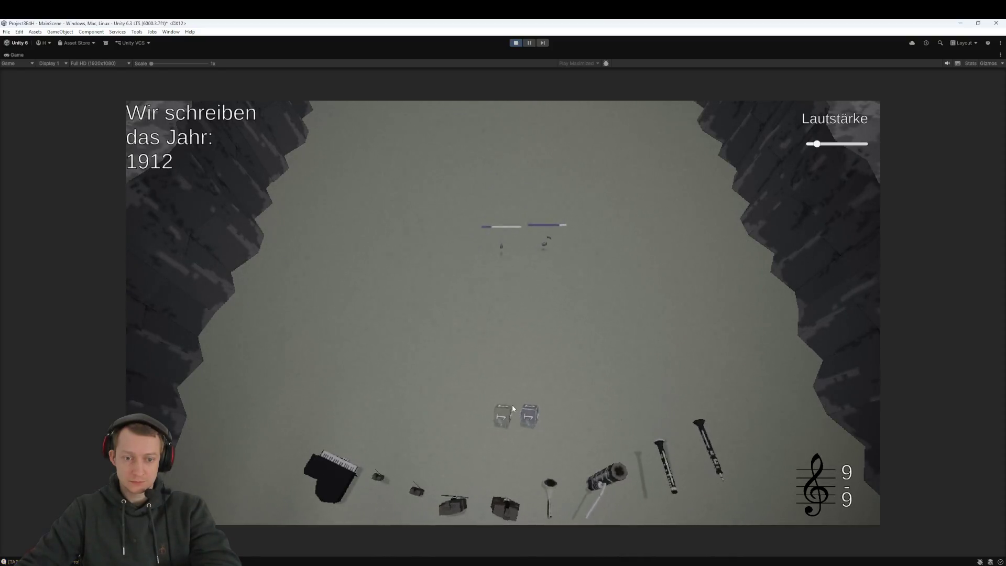
left_click_drag(516, 415, 499, 549)
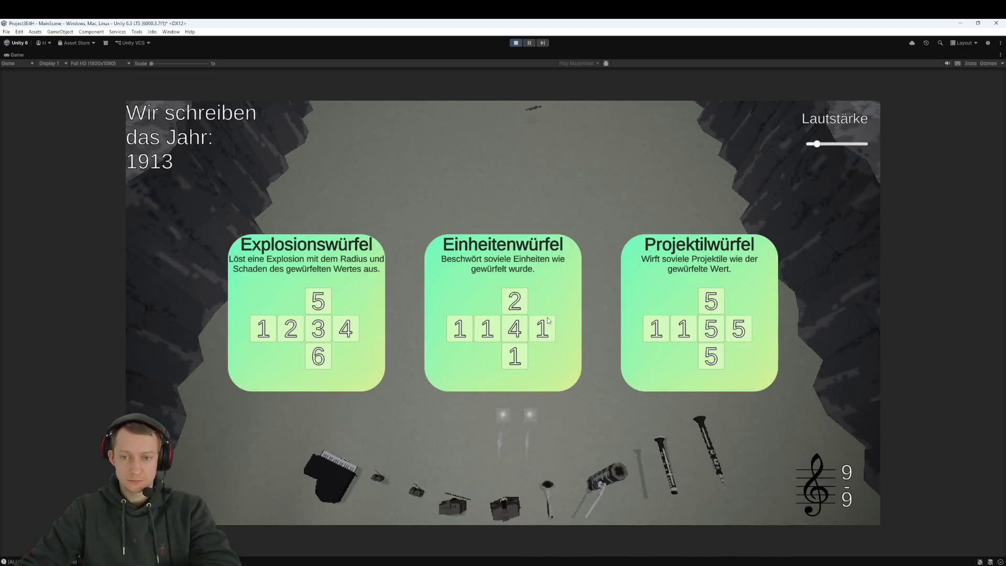
left_click(673, 315)
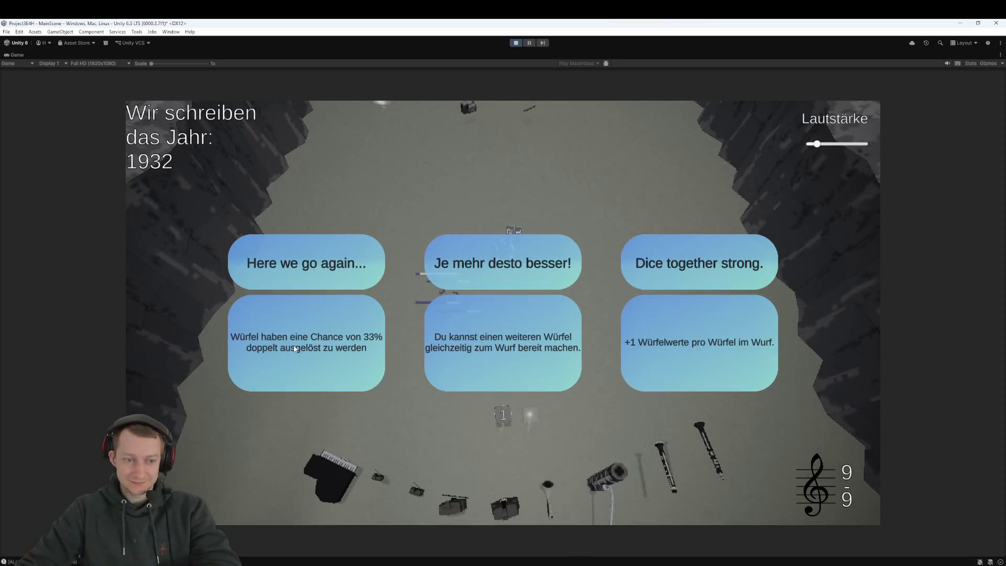
left_click(322, 355)
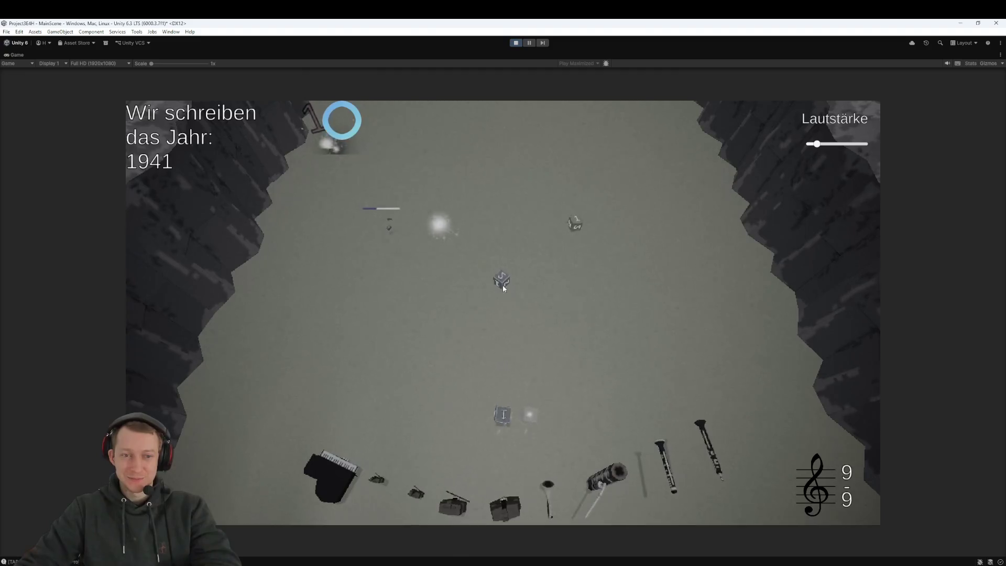
Restore the full editor layout, then bring the Discord call over it full-screen
key("shift+space")
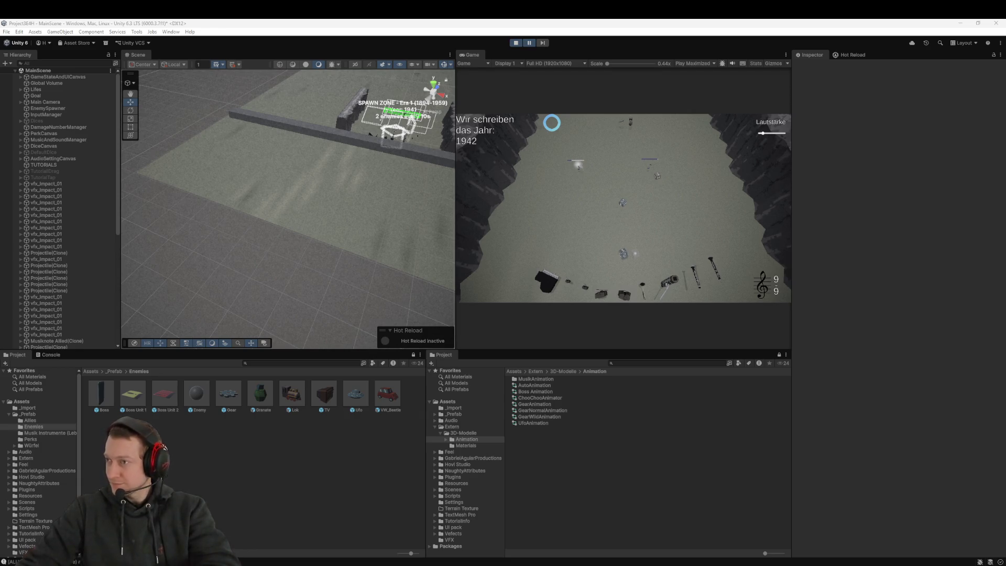
left_click_drag(1005, 135, 504, 134)
double_click(504, 131)
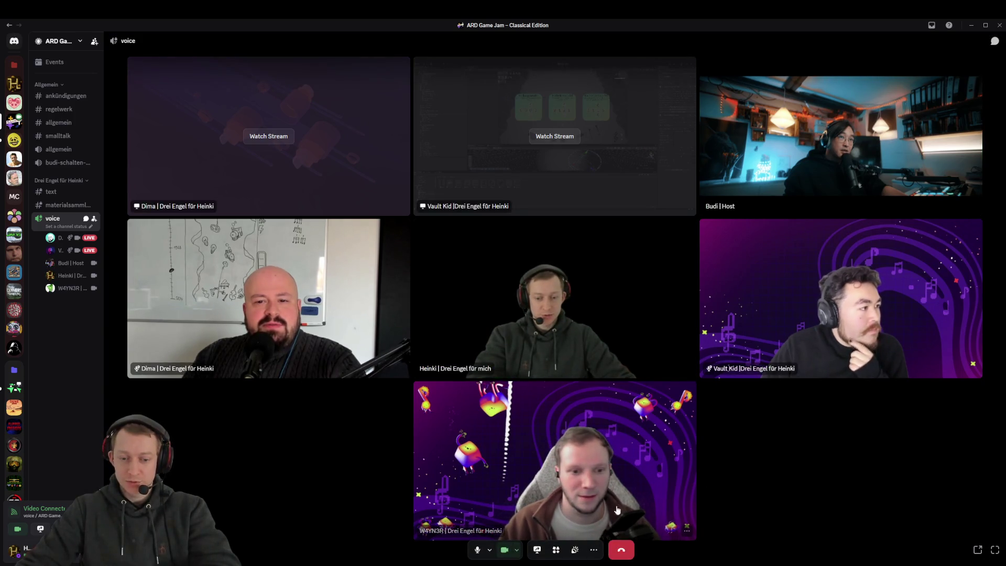
Set the host participant's User Volume to 98% in the call's options menu
right_click(826, 158)
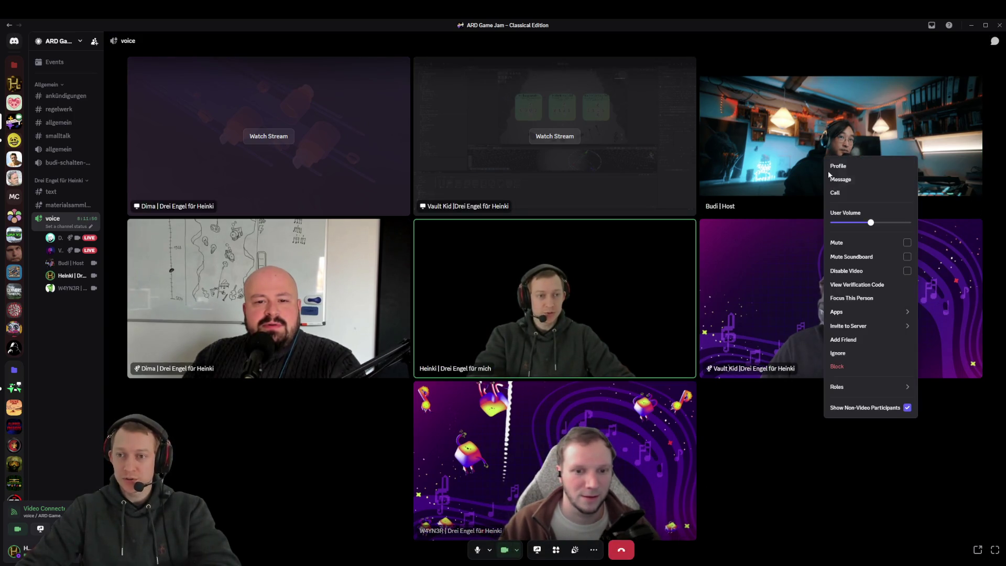
left_click(756, 439)
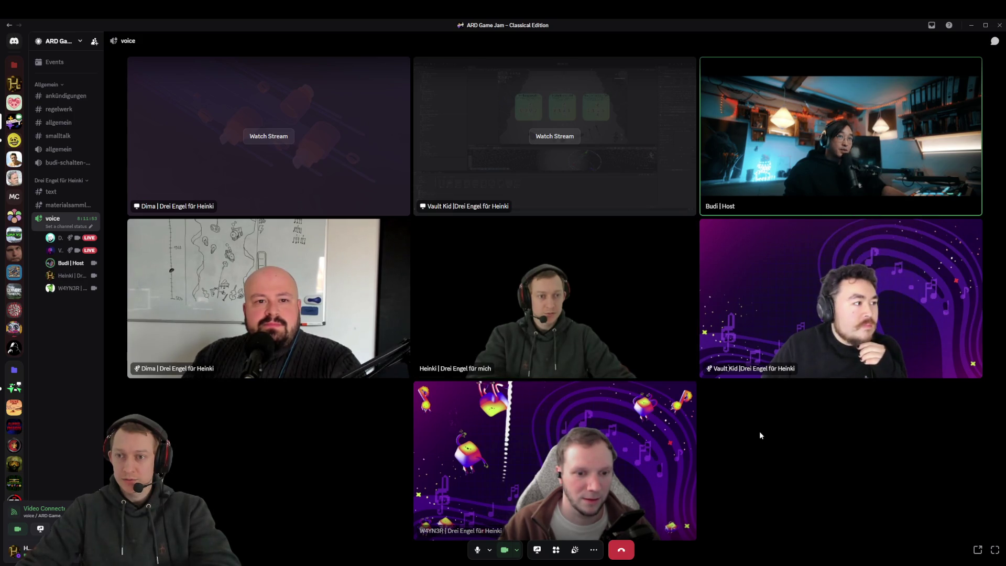
right_click(865, 143)
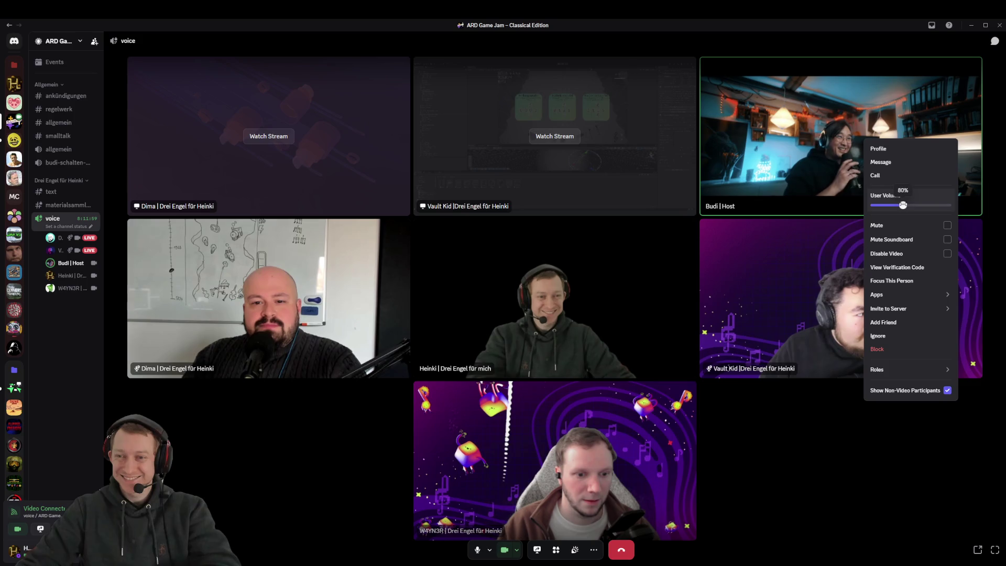
left_click(777, 420)
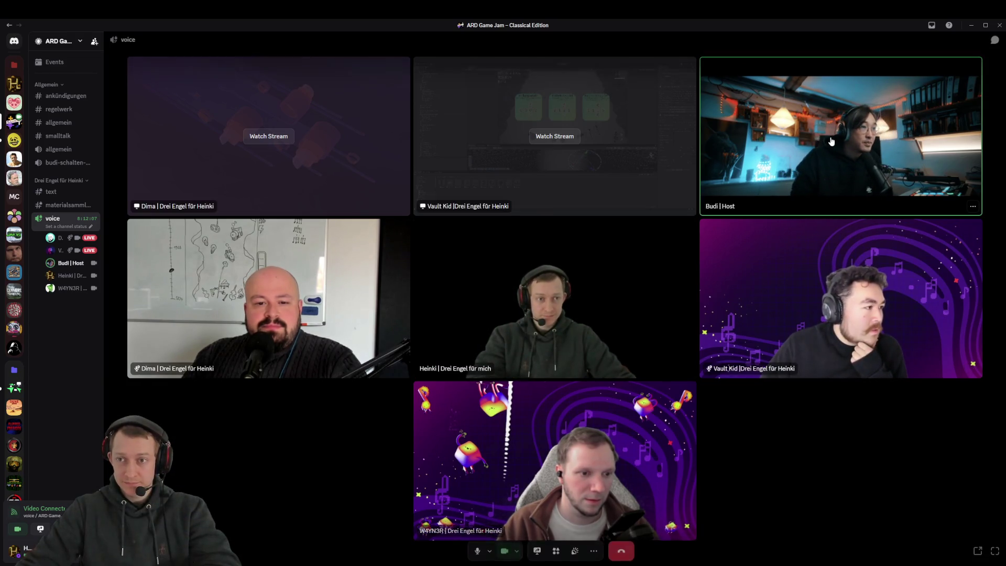
right_click(866, 144)
left_click_drag(872, 205, 878, 205)
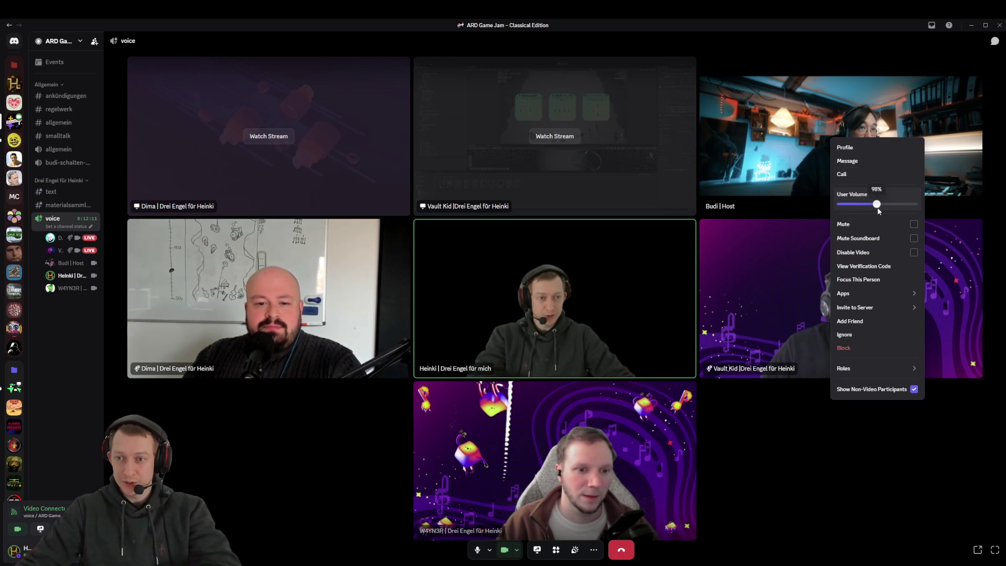
left_click(809, 414)
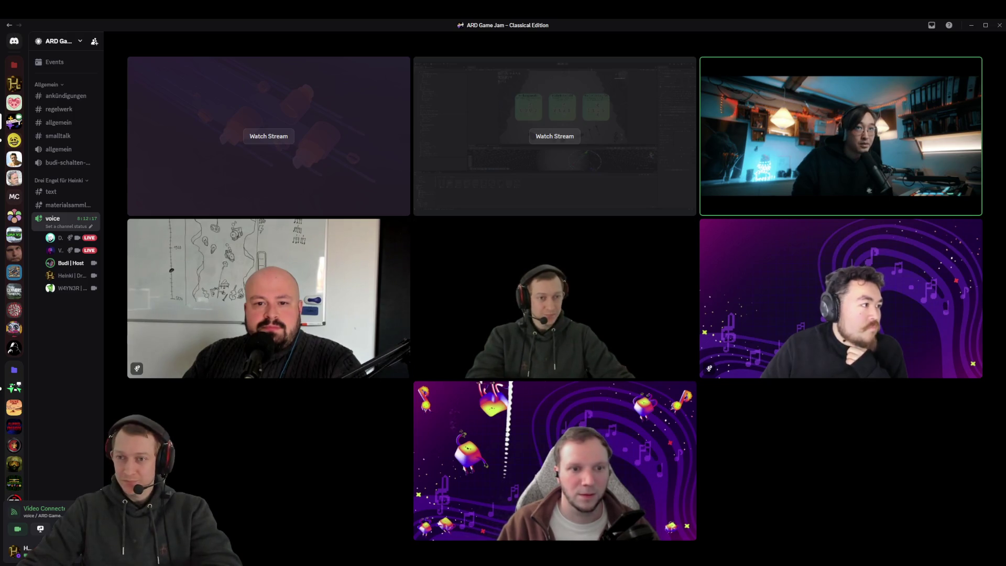
Dismiss the host's options and drag the Discord window off to the right, revealing Unity
mouse_move(795, 207)
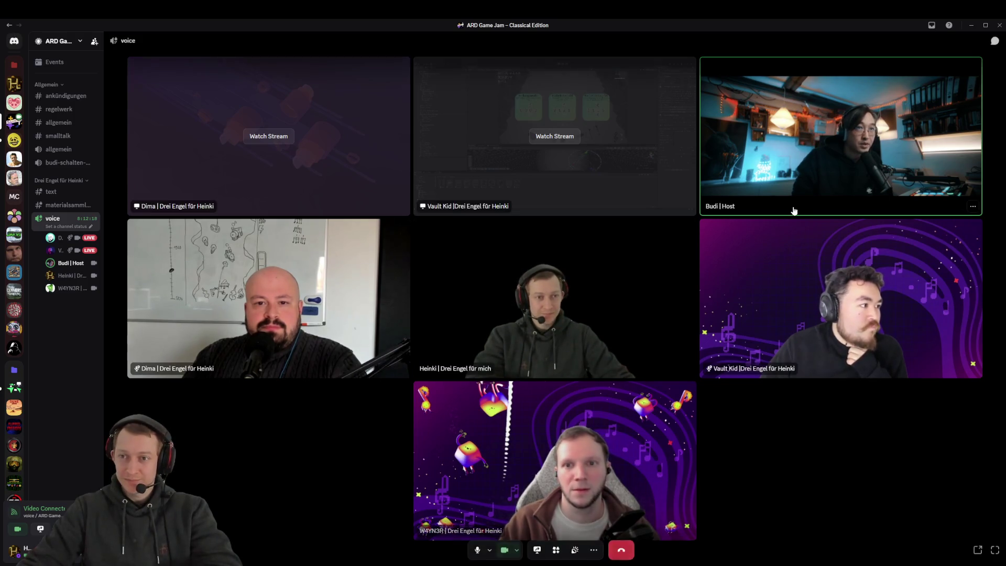
right_click(814, 165)
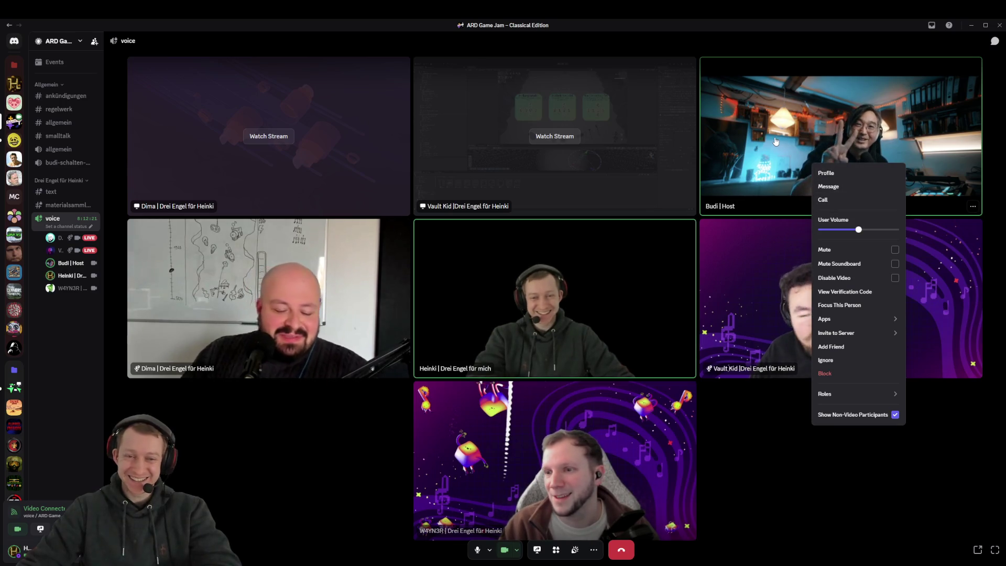
left_click(743, 466)
mouse_move(626, 17)
left_mouse_down()
mouse_move(665, 29)
mouse_move(1005, 29)
left_mouse_up()
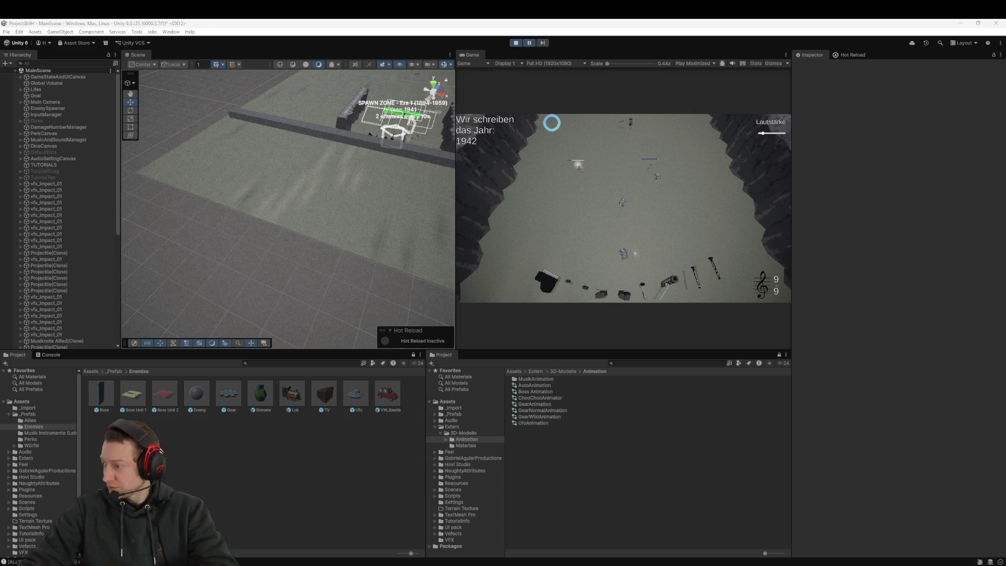
Resume play with the Game view maximized, add a Projektilwürfel die, and load two returning dice into launch slots
left_click(532, 43)
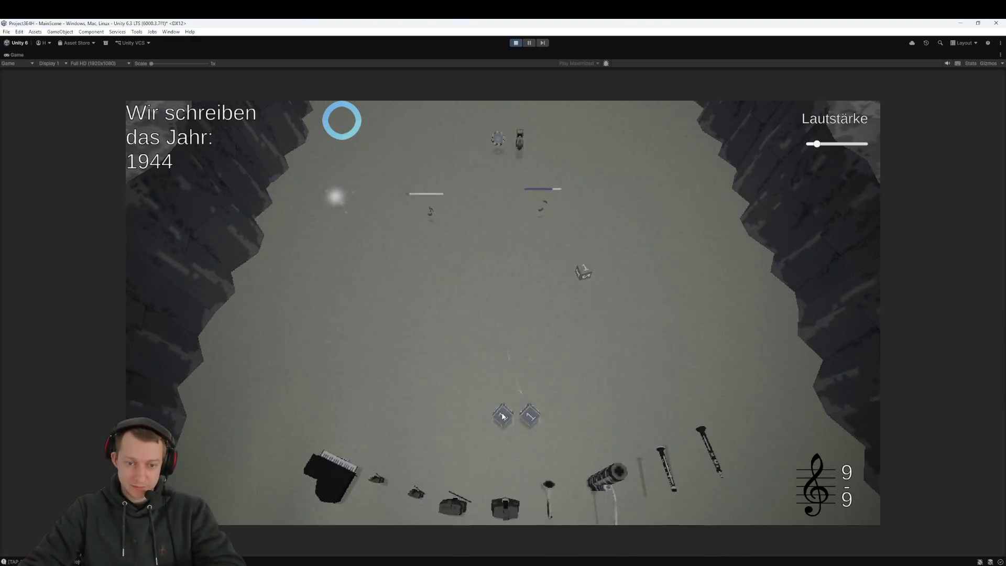
mouse_move(339, 121)
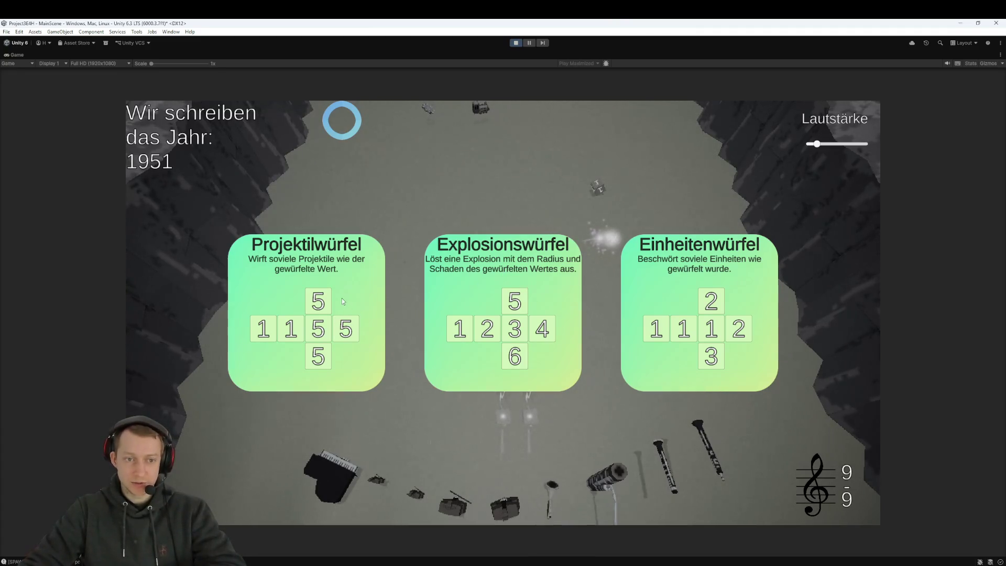
left_click(360, 298)
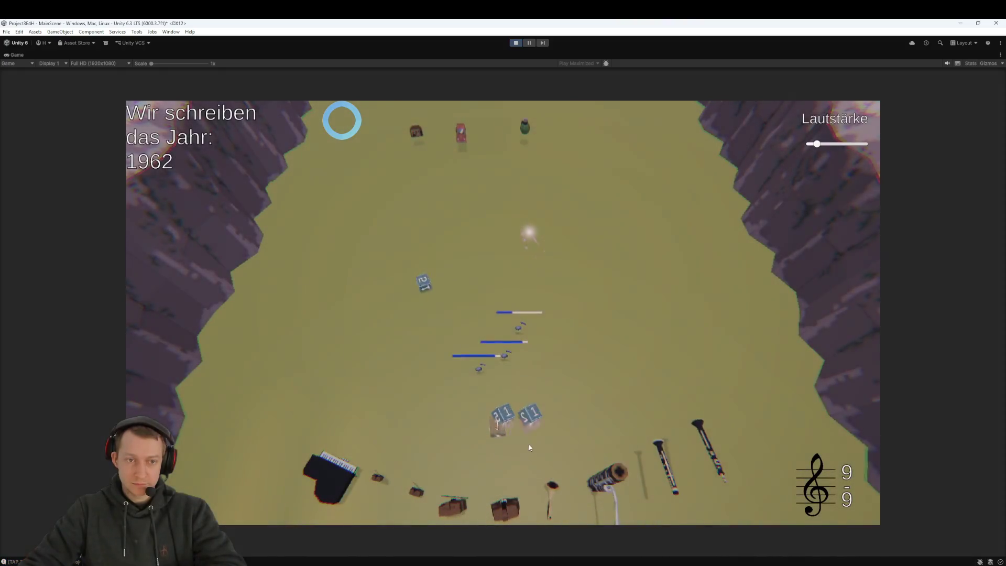
mouse_move(420, 313)
left_mouse_down()
mouse_move(428, 364)
mouse_move(492, 407)
left_mouse_up()
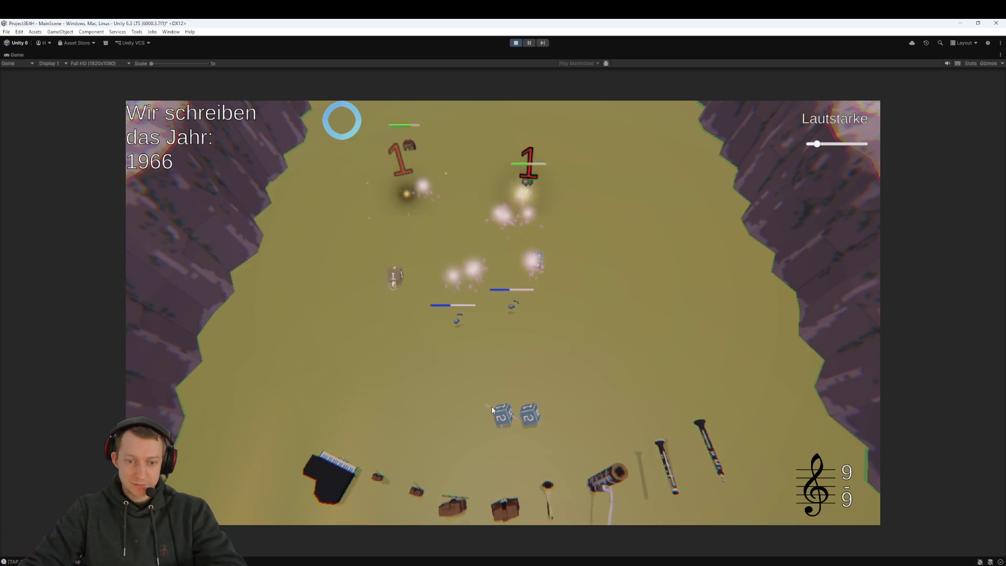
mouse_move(534, 292)
left_mouse_down()
mouse_move(537, 314)
mouse_move(490, 318)
mouse_move(503, 414)
left_mouse_up()
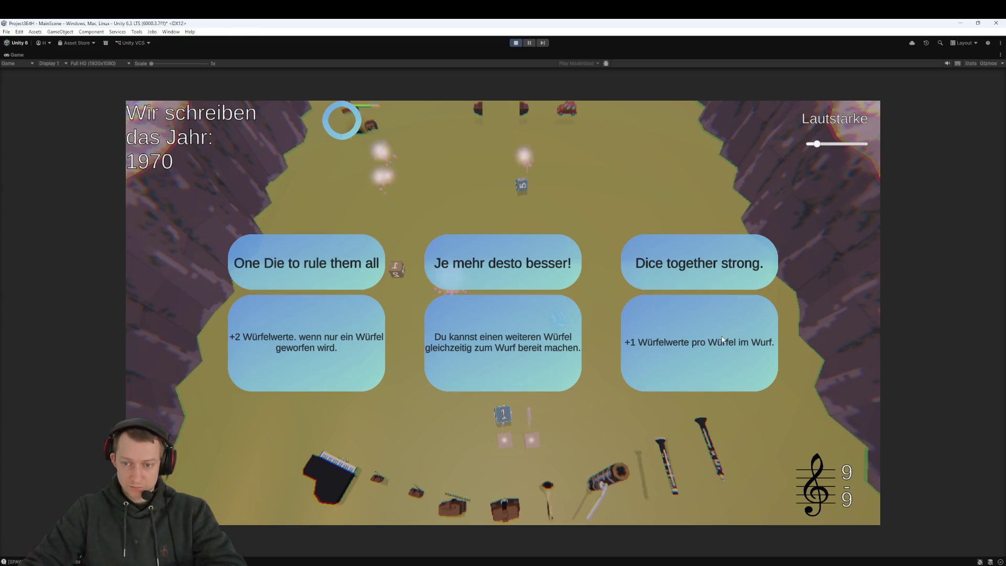
Accept an offered upgrade, then take the Heilungswürfel die and the Je mehr desto besser! upgrade
left_click(535, 257)
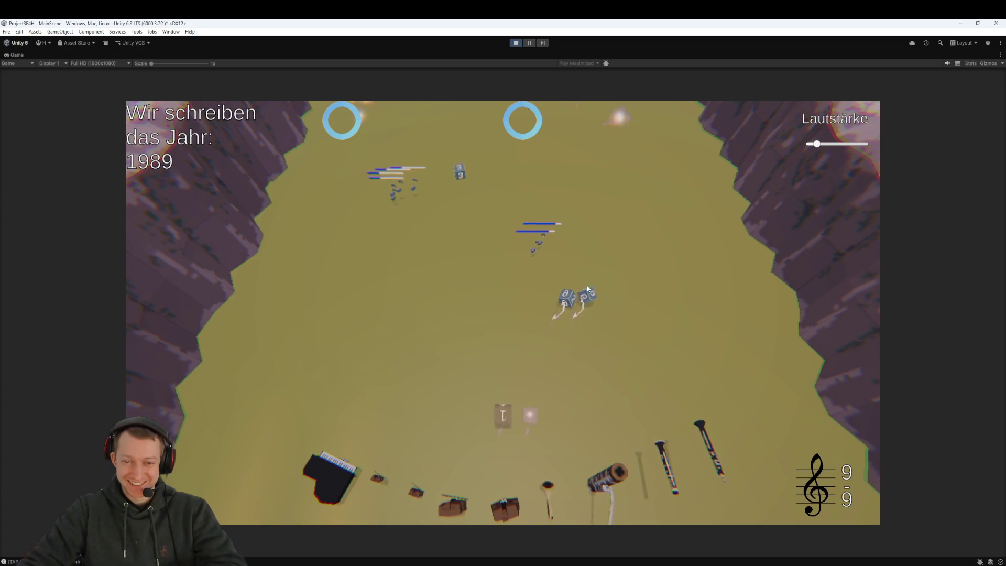
left_click(448, 292)
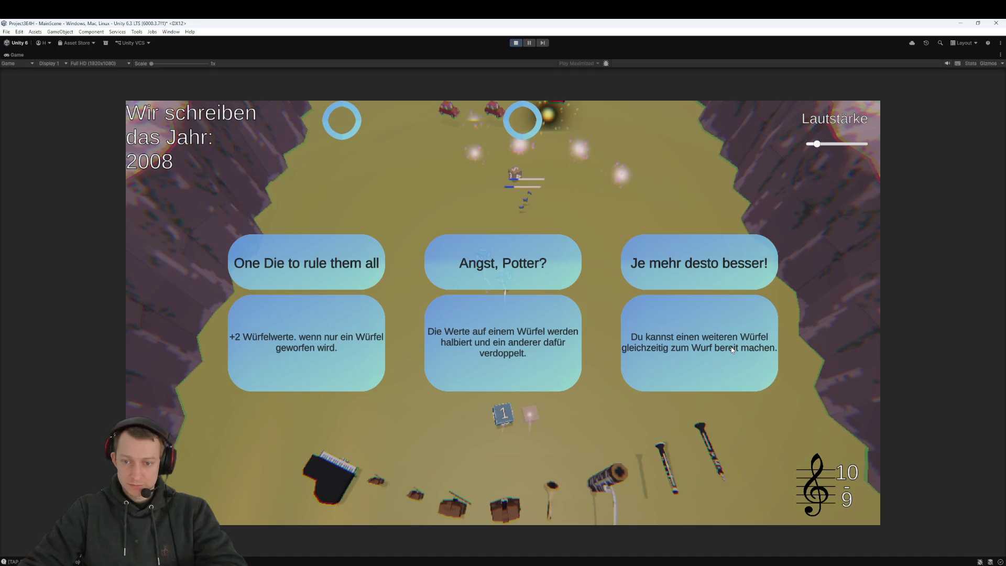
left_click(704, 353)
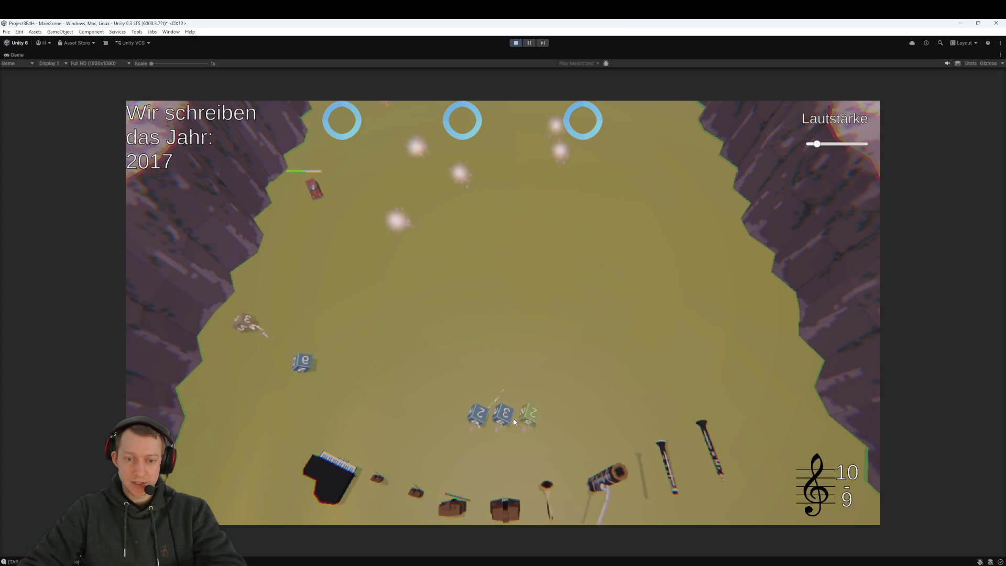
Load three dice into the launch slots, including the 2 die in the middle
left_click_drag(283, 394, 502, 417)
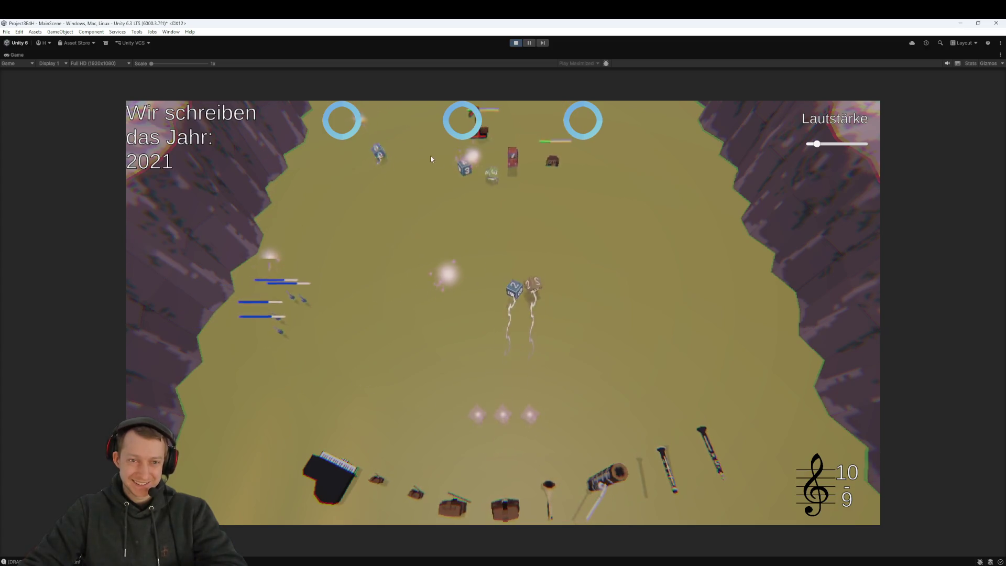
left_click(378, 151)
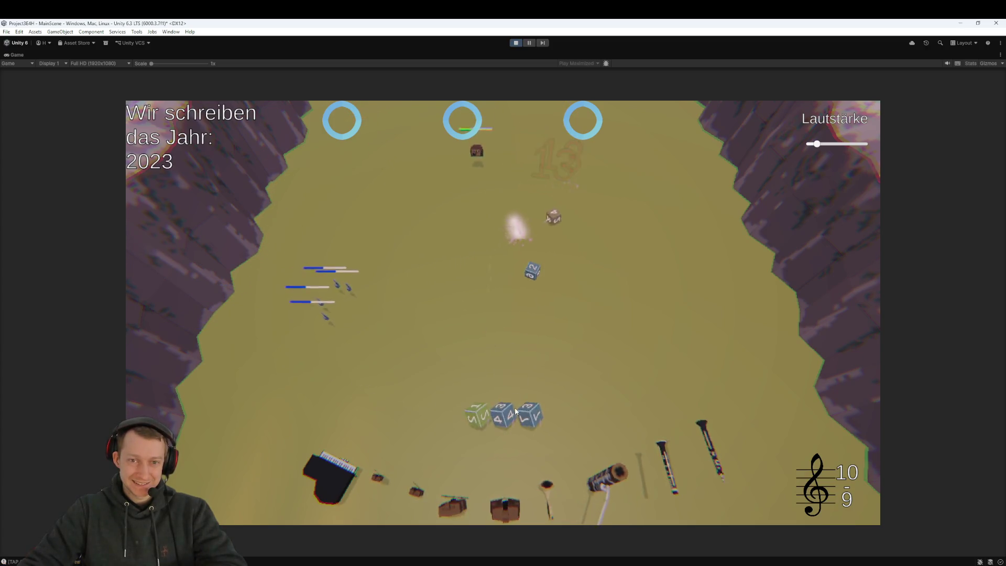
left_click(539, 302)
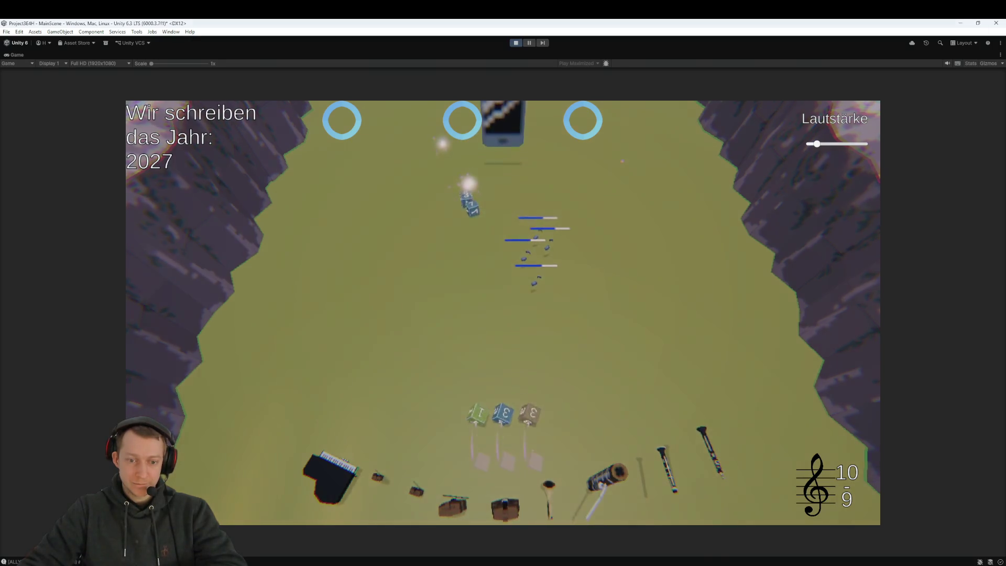
Collect the scattered field dice back into the launch slots
left_click(472, 234)
left_click(463, 230)
left_click(503, 270)
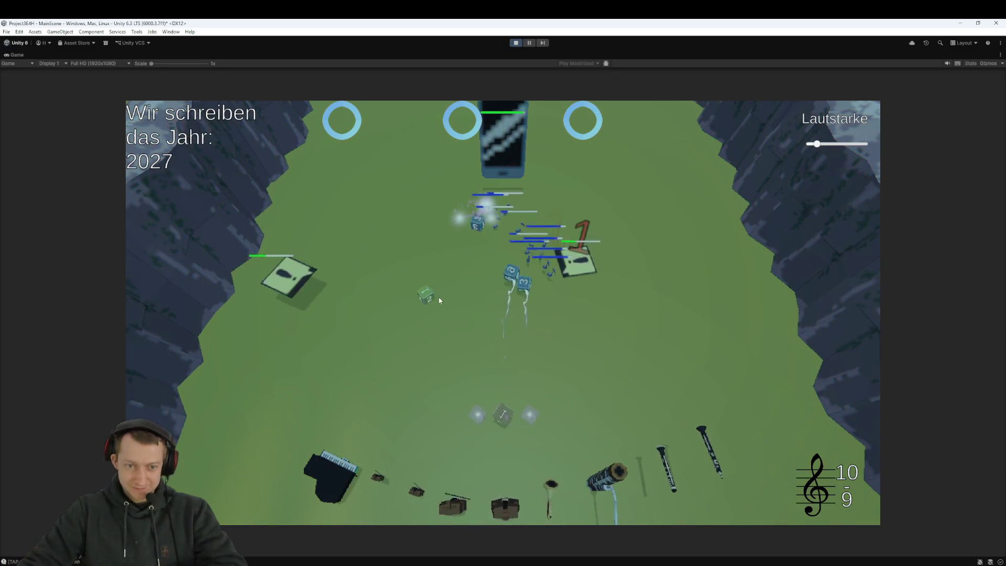
left_click(478, 252)
left_click(526, 338)
left_click(569, 237)
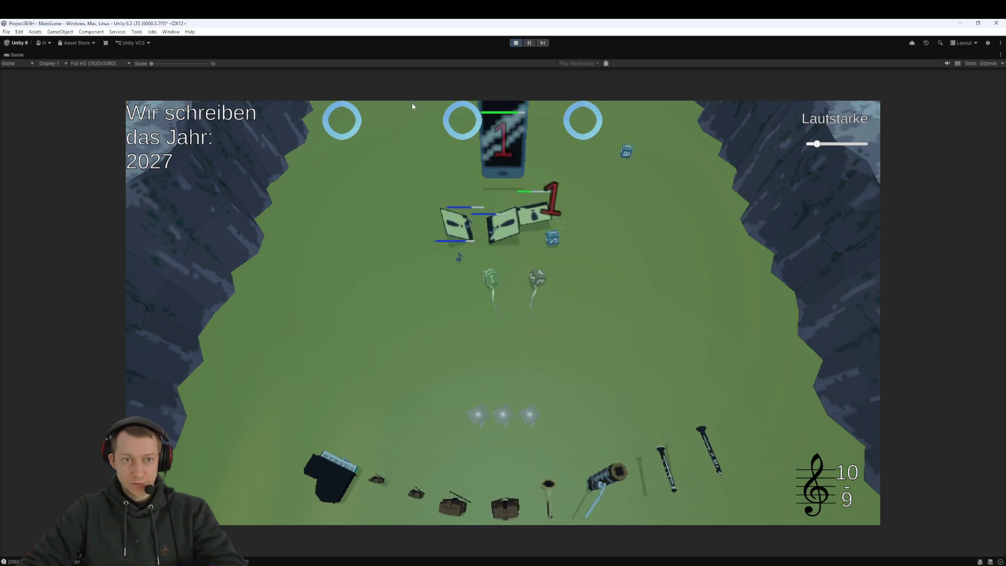
left_click(566, 243)
left_click(397, 116)
left_click(631, 182)
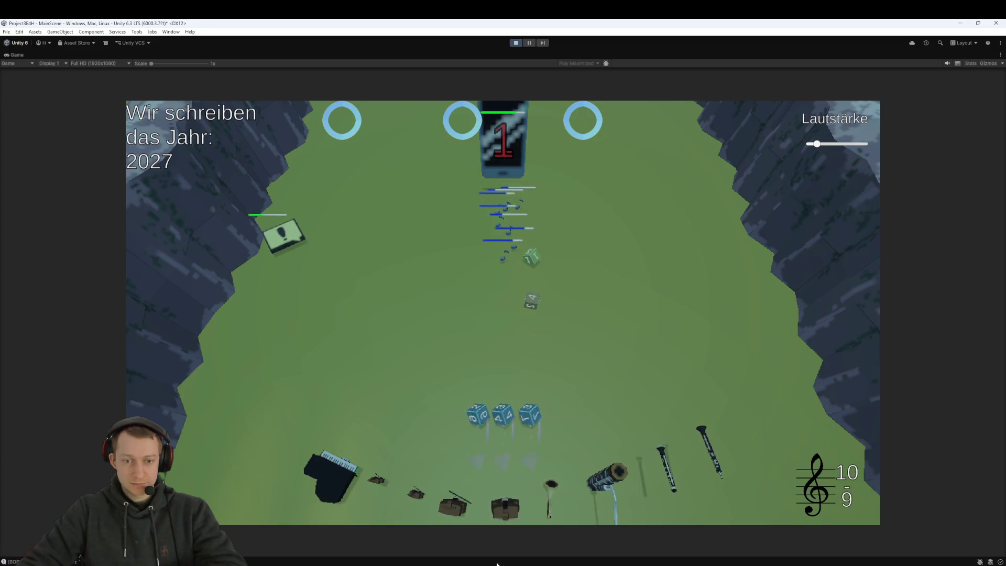
left_click(538, 308)
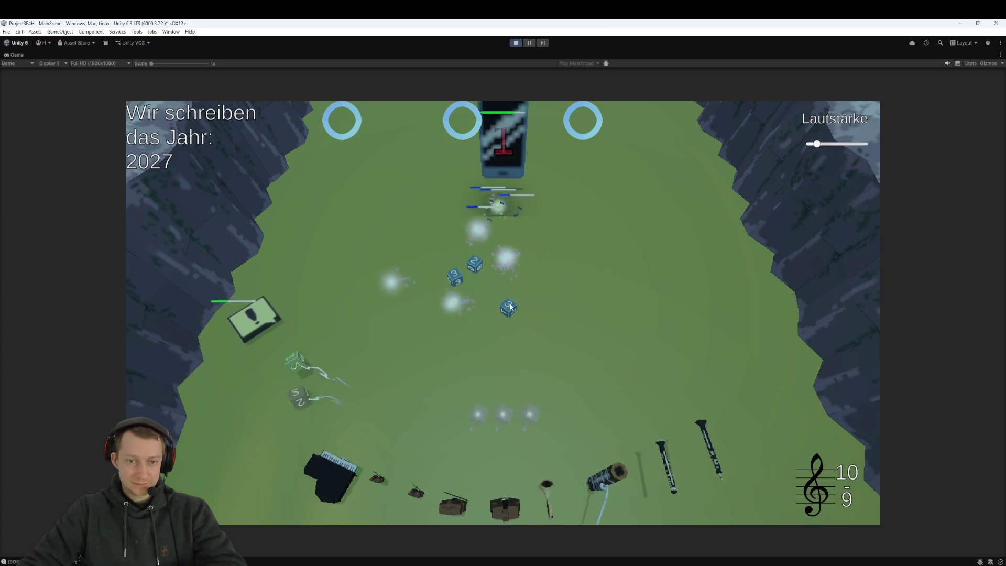
left_click(460, 288)
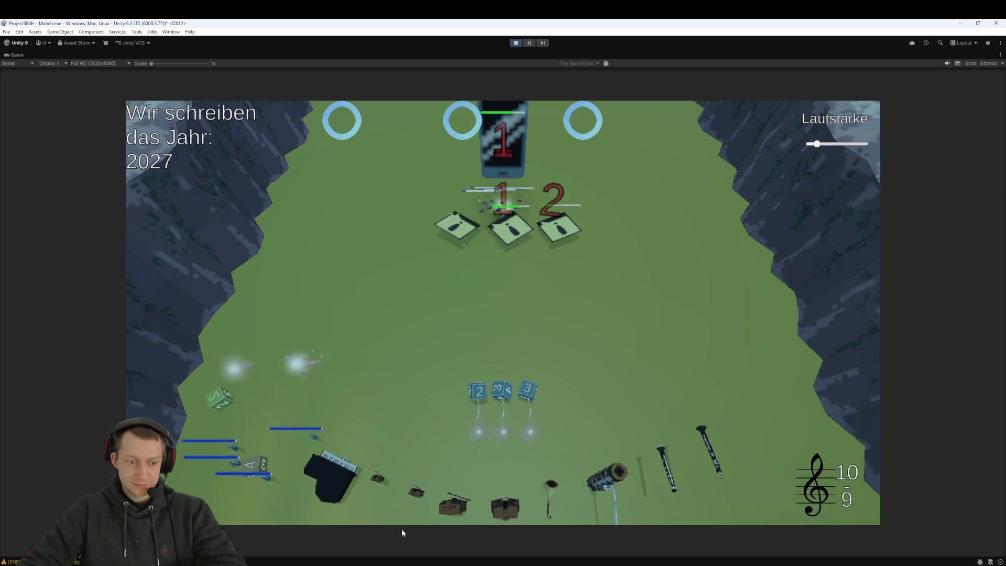
left_click(476, 290)
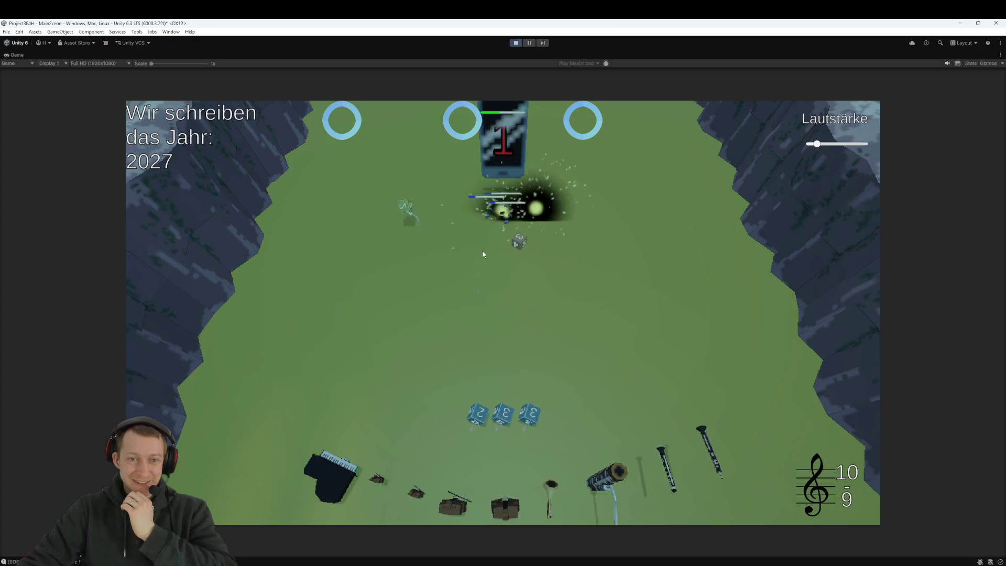
Launch the loaded dice repeatedly at the enemies until the die choice appears
left_click(503, 424)
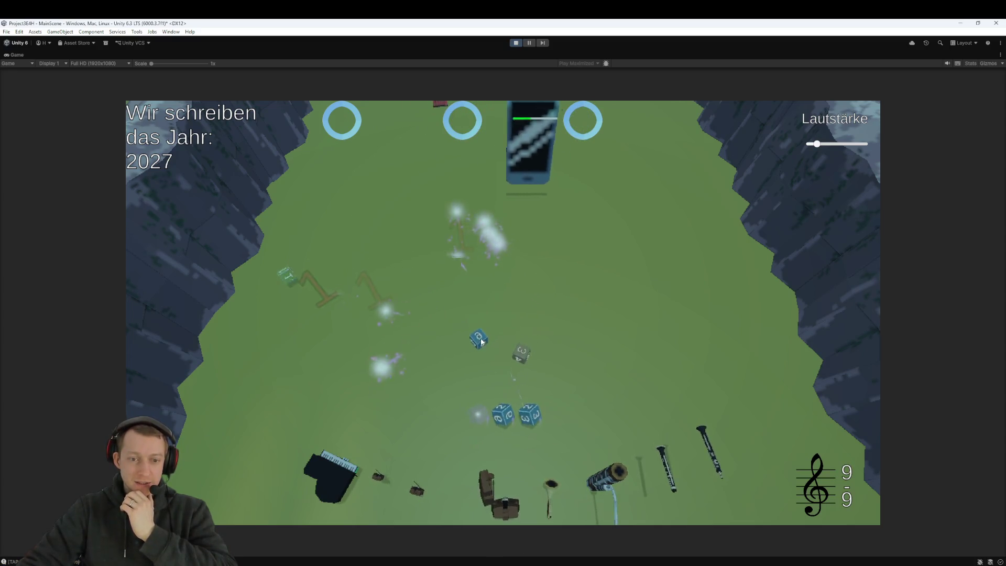
left_click(555, 435)
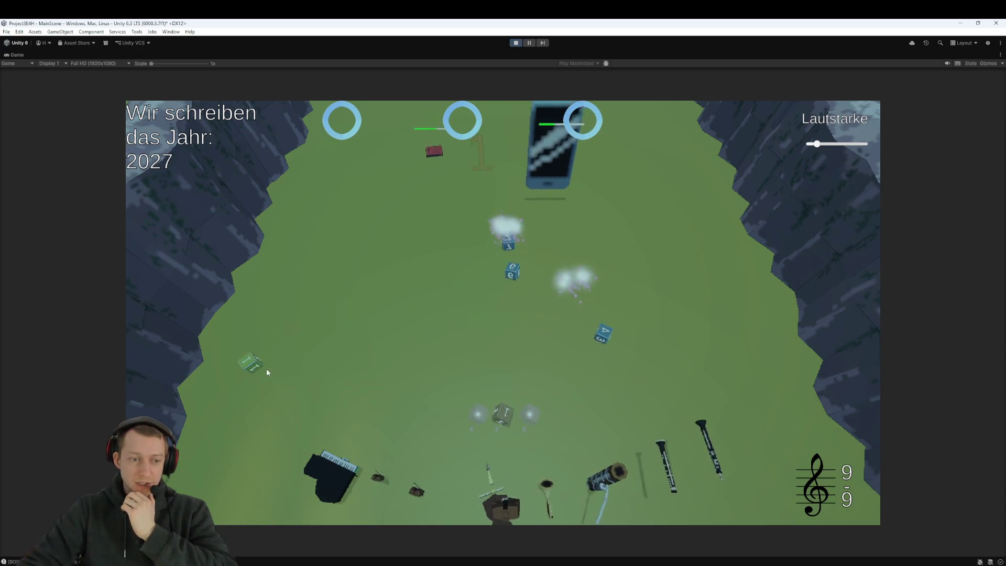
left_click(247, 361)
left_click(513, 432)
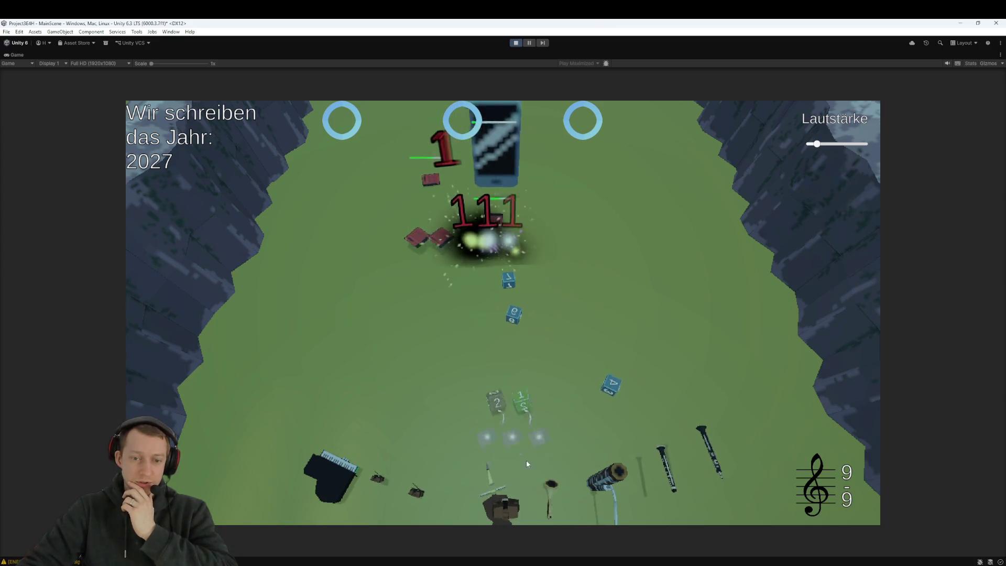
left_click(508, 417)
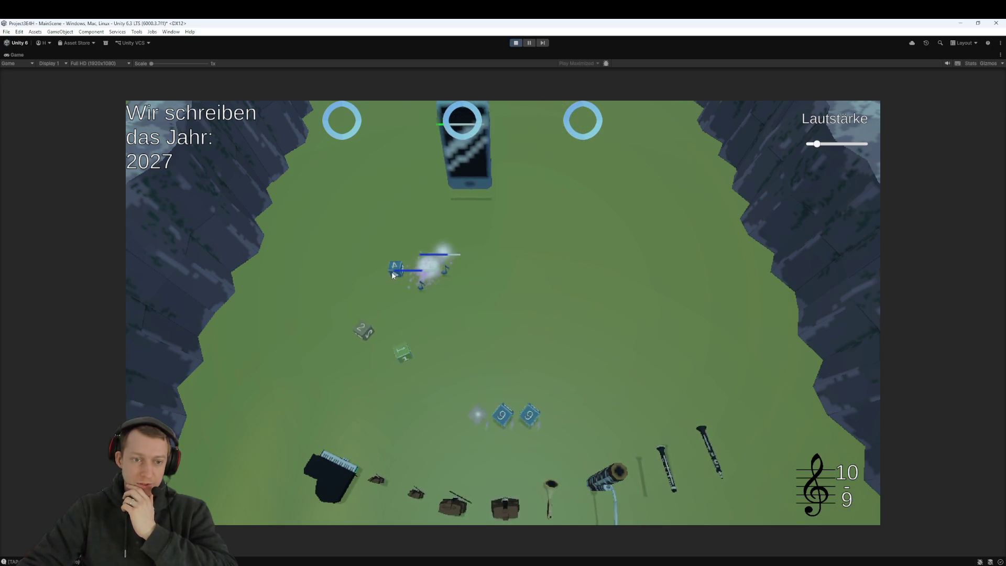
left_click(505, 435)
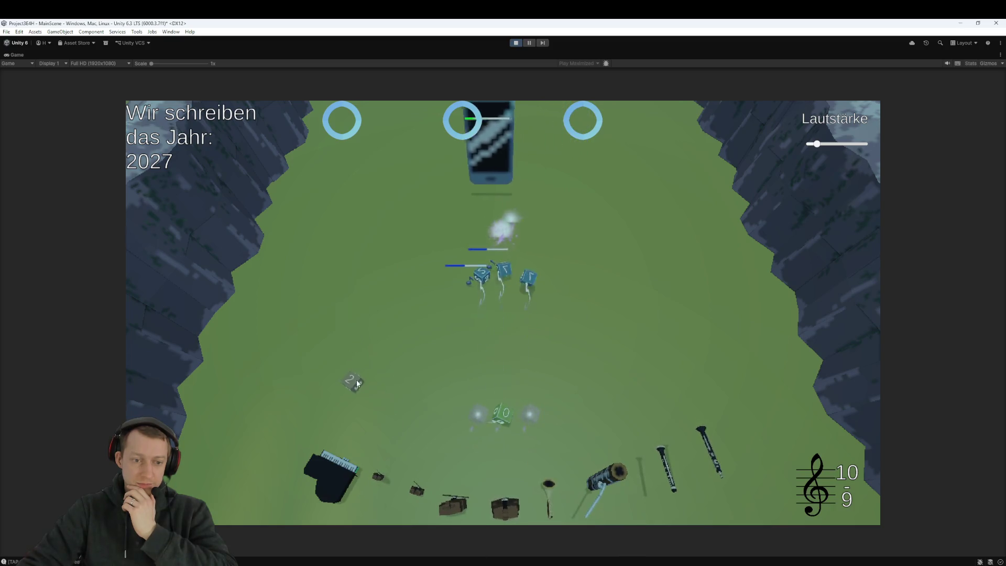
left_click(507, 417)
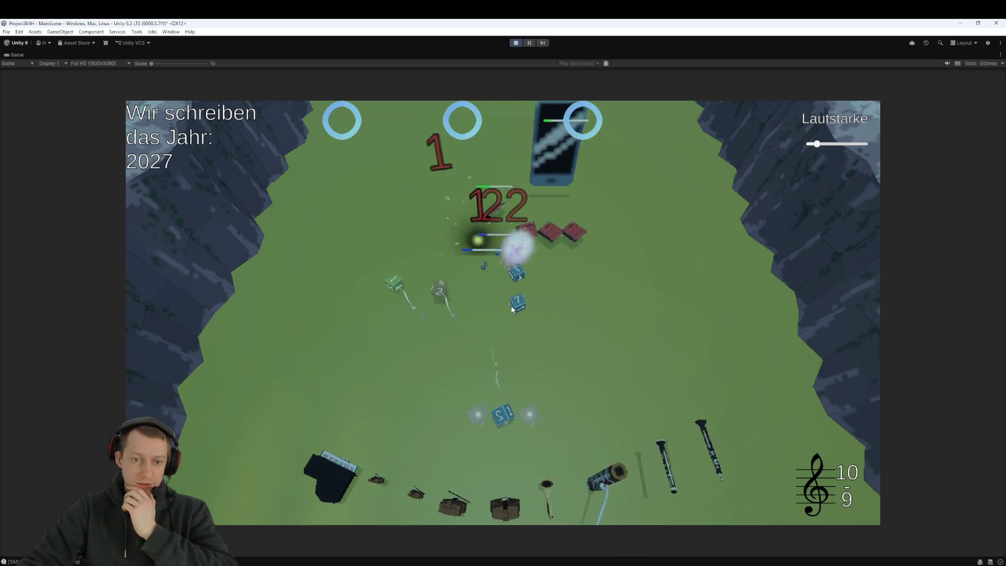
left_click(503, 420)
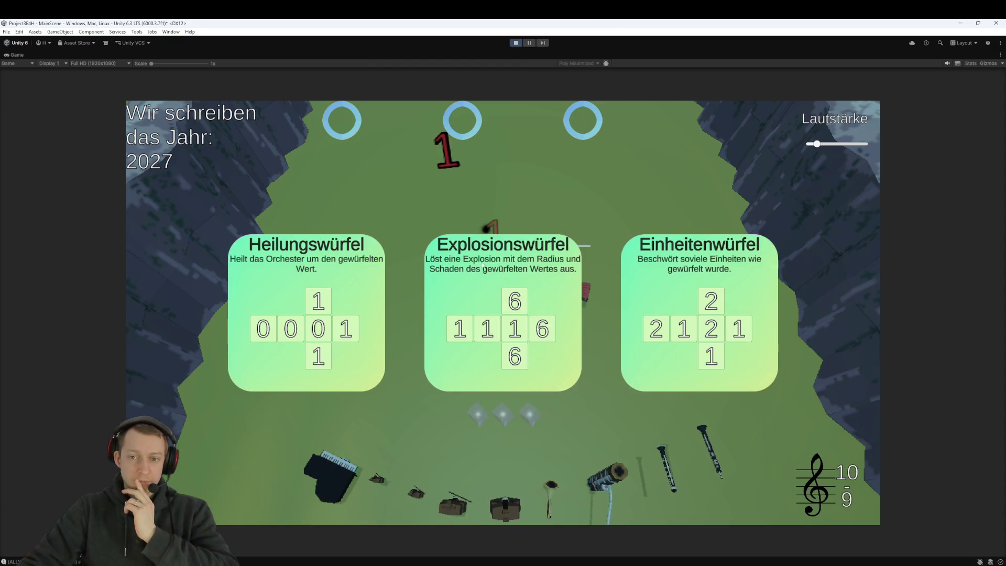
Choose the Explosionswürfel die, then take the right-hand perk card
left_click(561, 299)
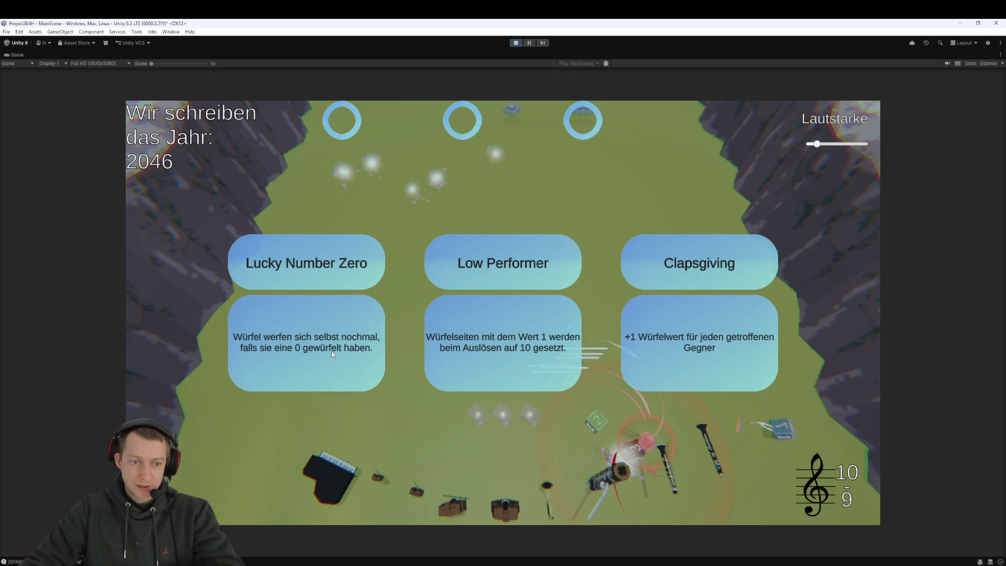
left_click(701, 355)
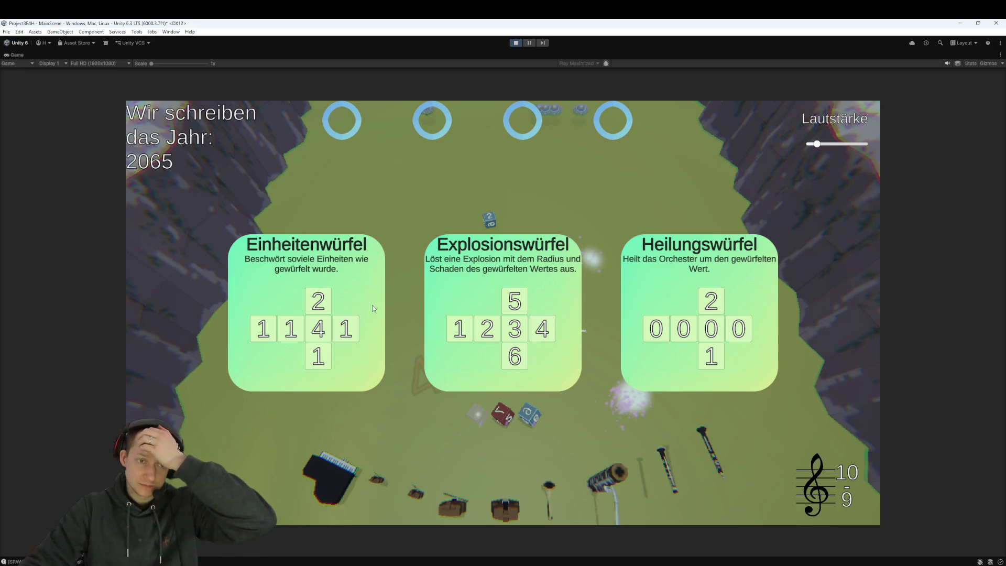
Choose the Einheitenwürfel die, play on, then pause the game from the toolbar
left_click(524, 319)
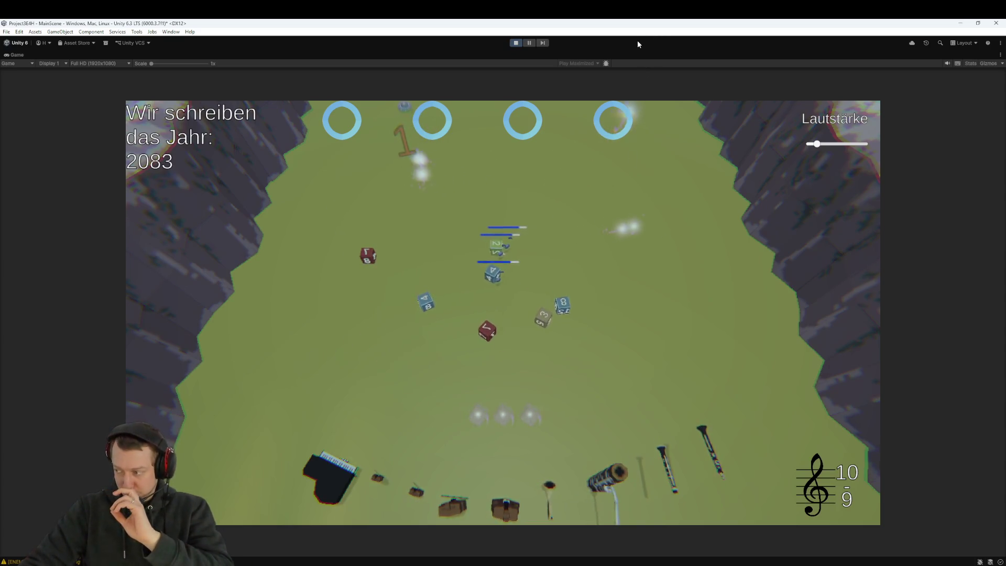
left_click(530, 42)
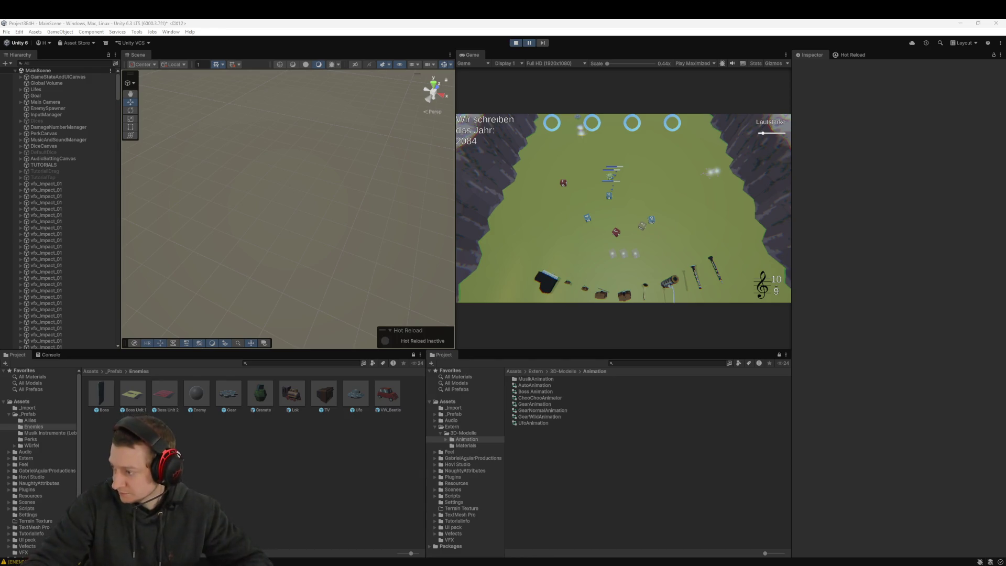
scroll(67, 223, "down", 5)
scroll(64, 200, "up", 5)
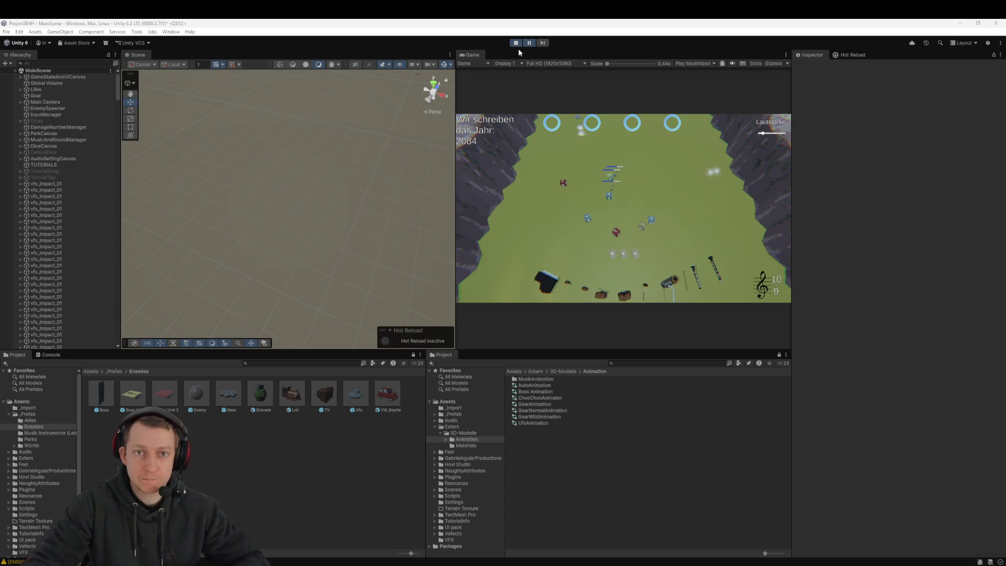
Exit play mode and bring the Fork git client to the front from the taskbar
left_click(516, 43)
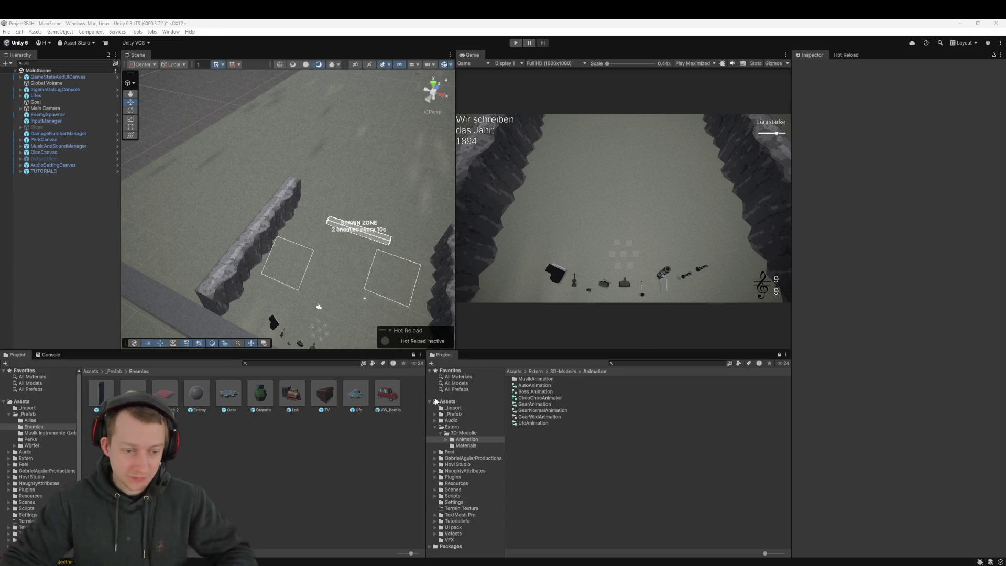
left_click(257, 529)
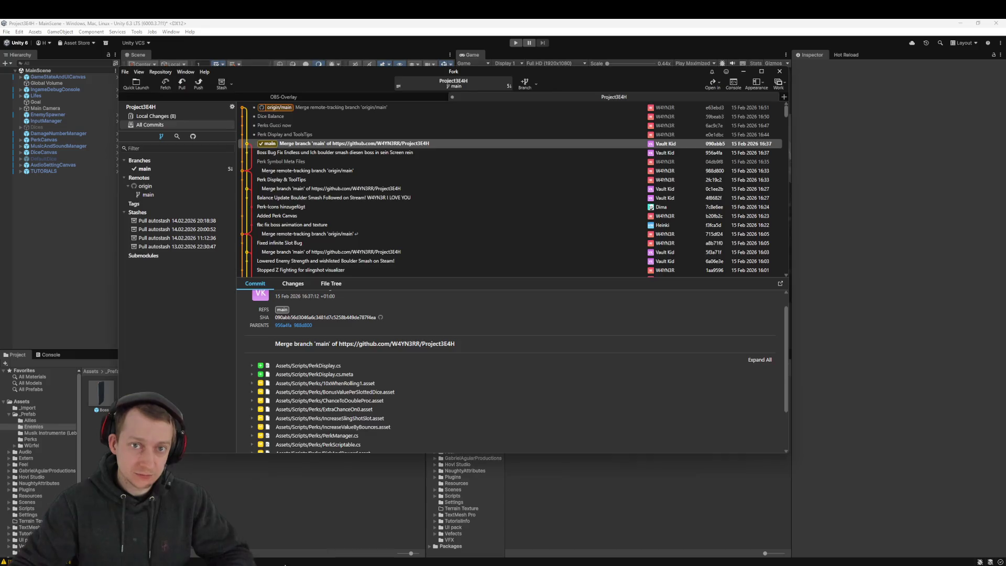
Discard all unstaged local changes in Local Changes, confirming the discard
left_click(175, 115)
left_click(315, 166)
key("ctrl+a")
right_click(261, 164)
left_click(361, 227)
left_click(504, 270)
Pull the latest origin/main, then switch back to Unity to recompile
left_click(182, 83)
left_click(508, 290)
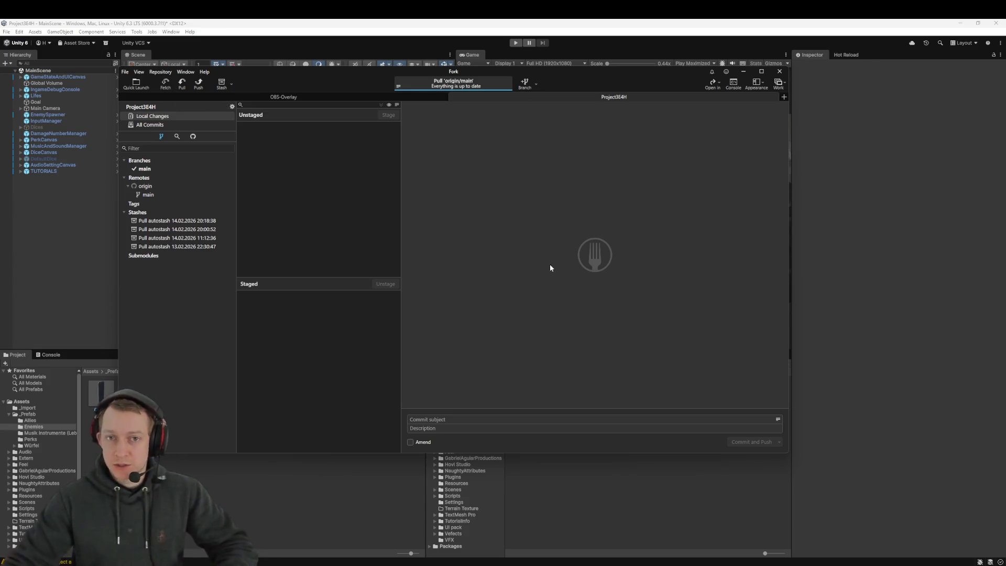
left_click(534, 25)
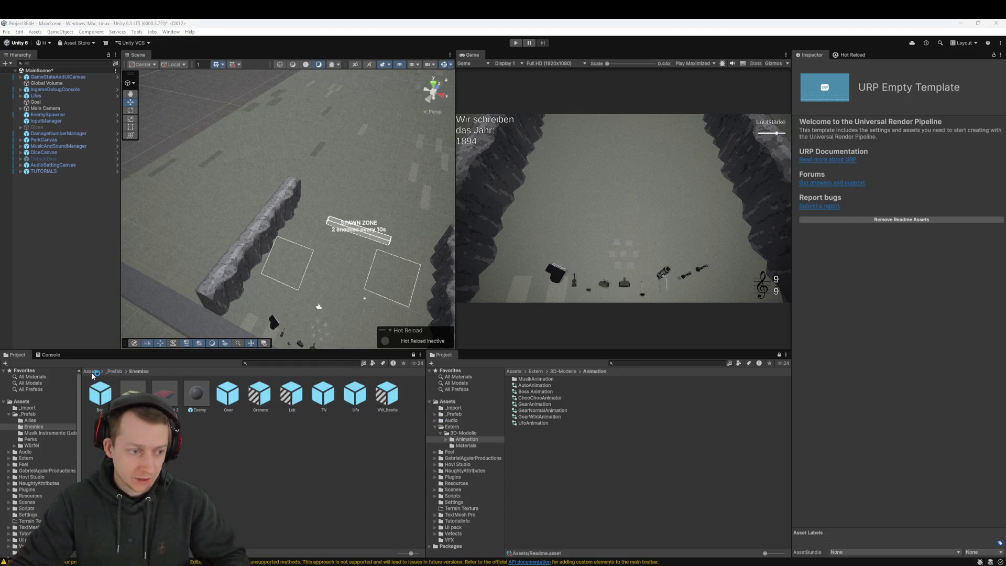
Browse to Assets/Scripts/Perks and select the PerkManager script
left_click(315, 521)
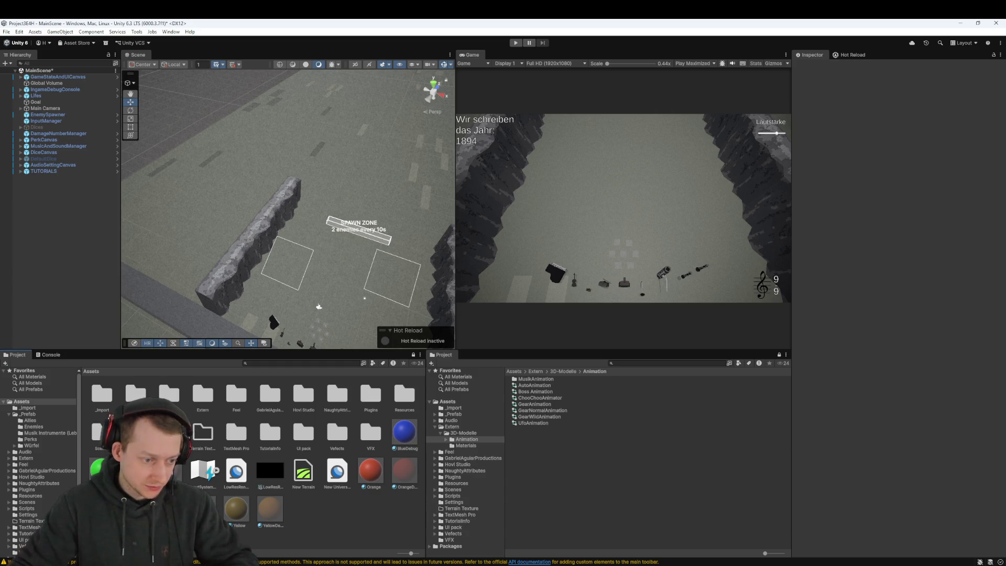
left_click(27, 508)
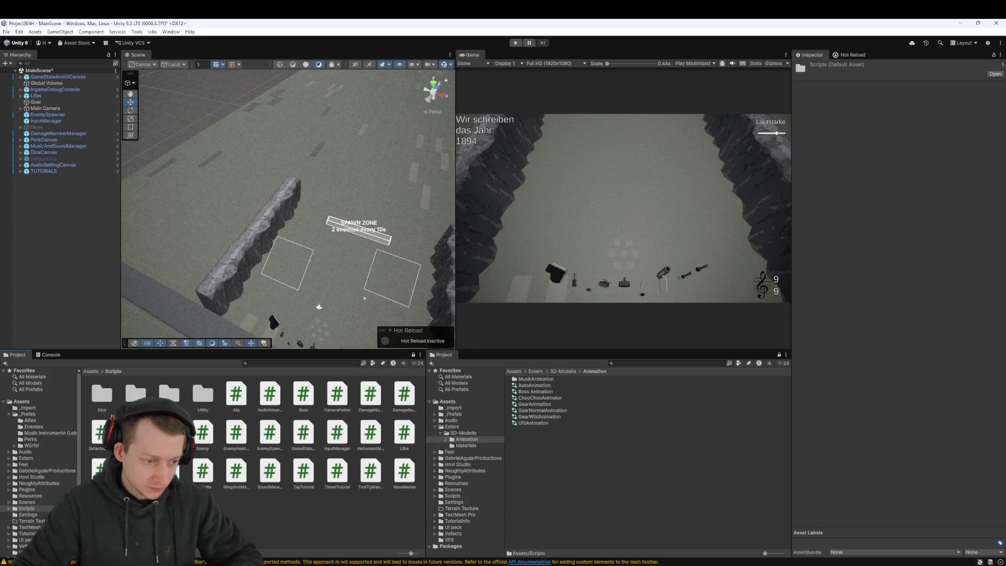
double_click(168, 395)
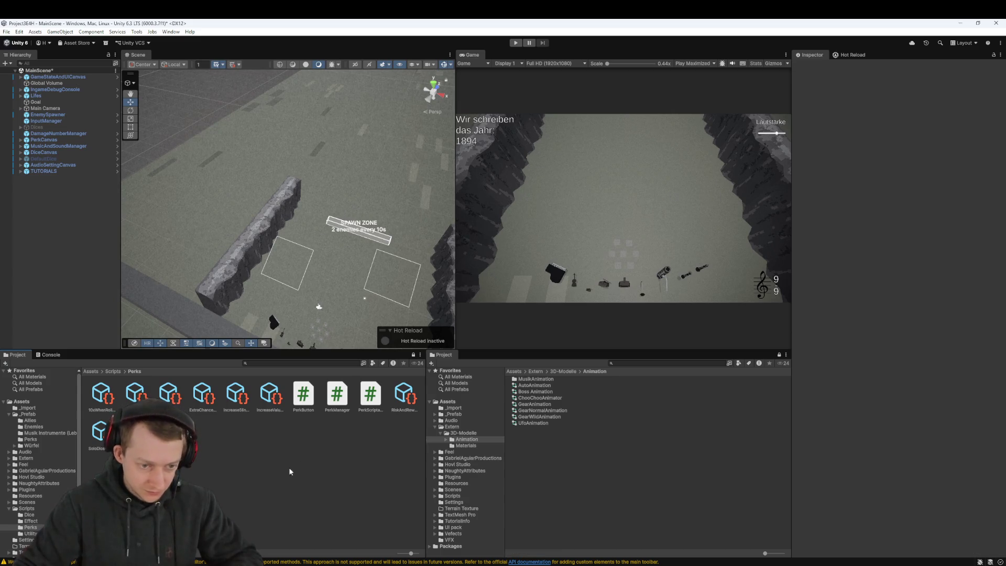
left_click(338, 393)
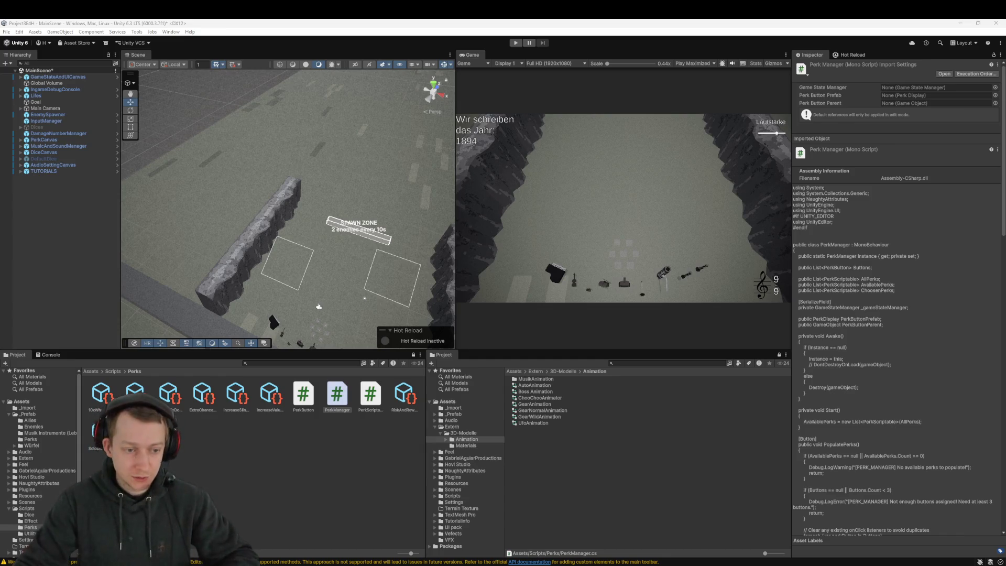
Open PerkManager.cs in Rider and look over the PopulatePerks method
double_click(340, 395)
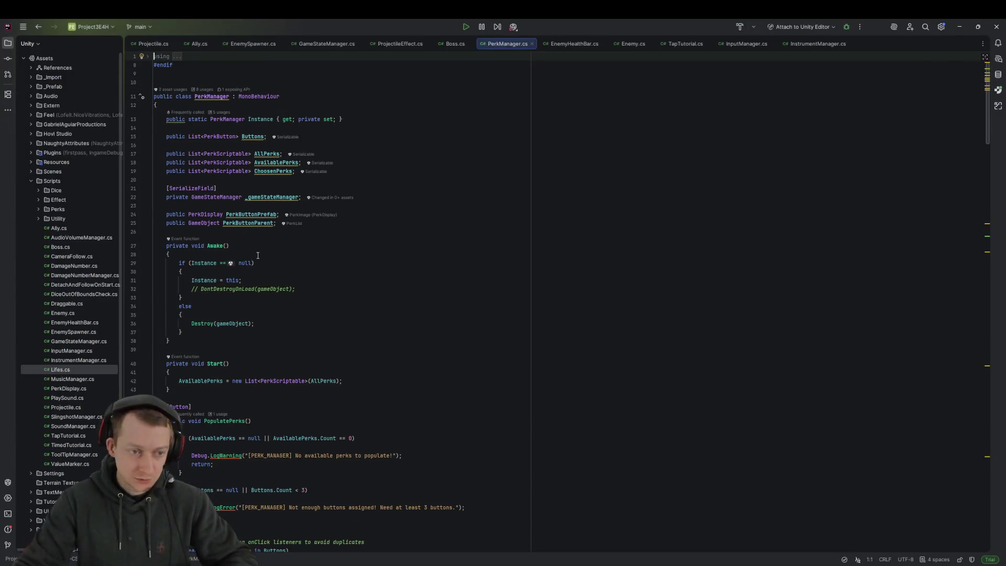
key("ctrl+a")
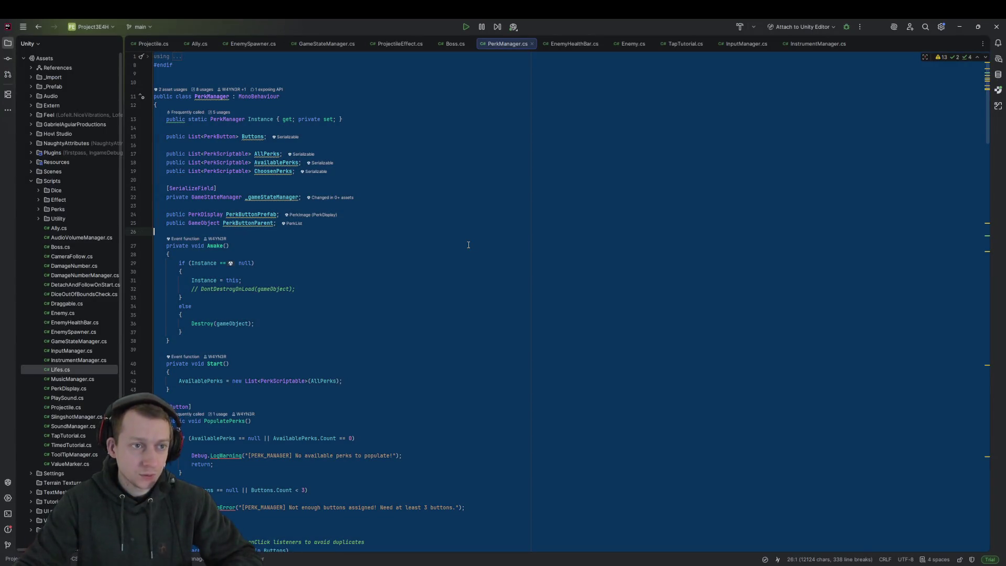
left_click(571, 244)
scroll(428, 278, "down", 10)
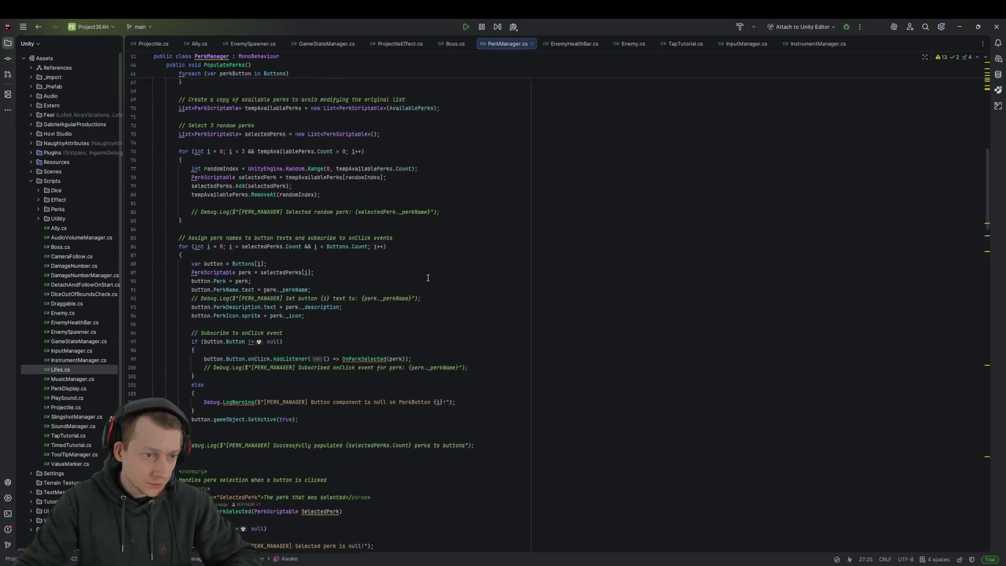
scroll(429, 278, "up", 5)
left_click(397, 292)
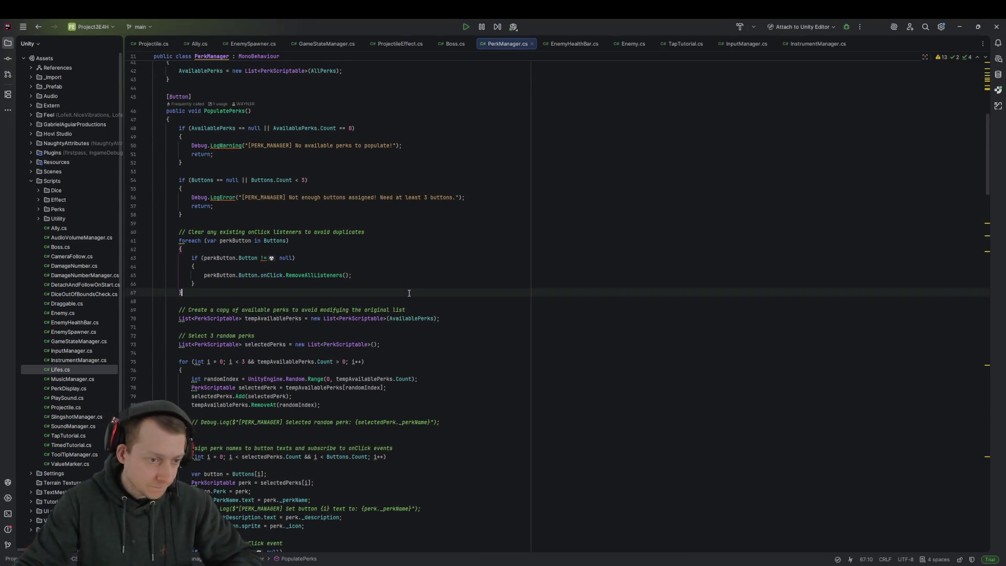
scroll(396, 314, "down", 3)
Search the file for 'click' to find the perk button's onClick listener line
key("ctrl+f")
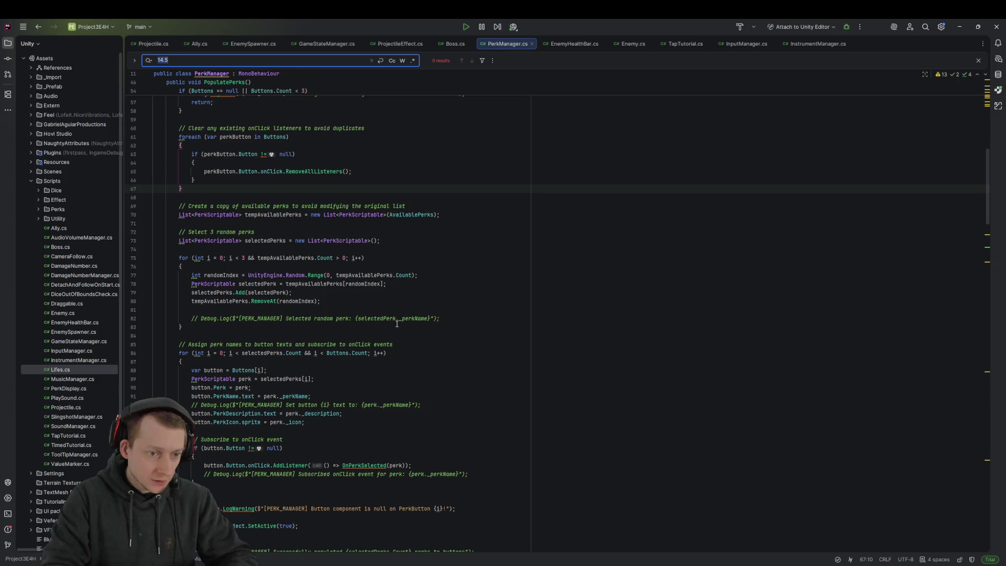
type("select")
key("BackSpace")
key("BackSpace")
key("BackSpace")
type("click")
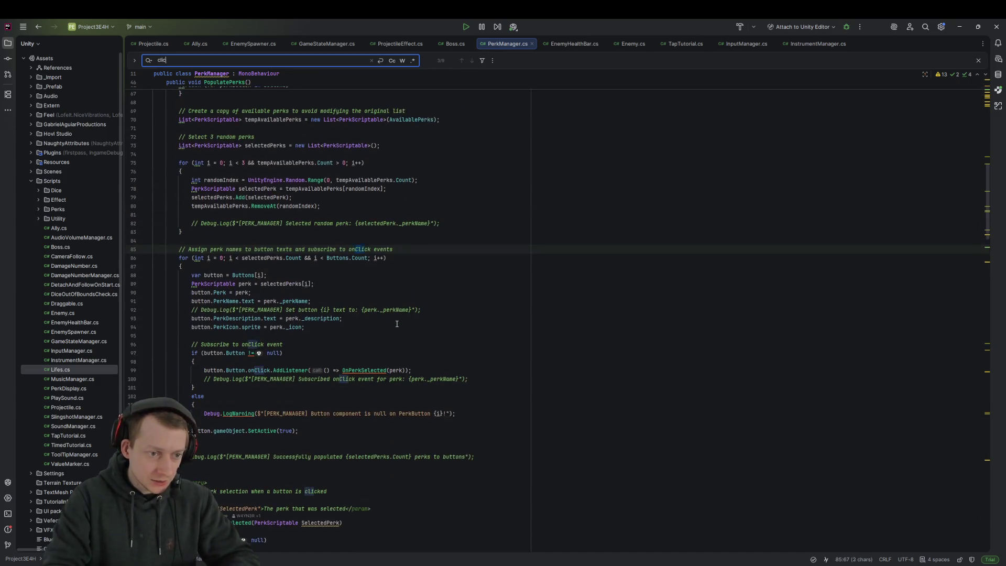
scroll(394, 319, "down", 2)
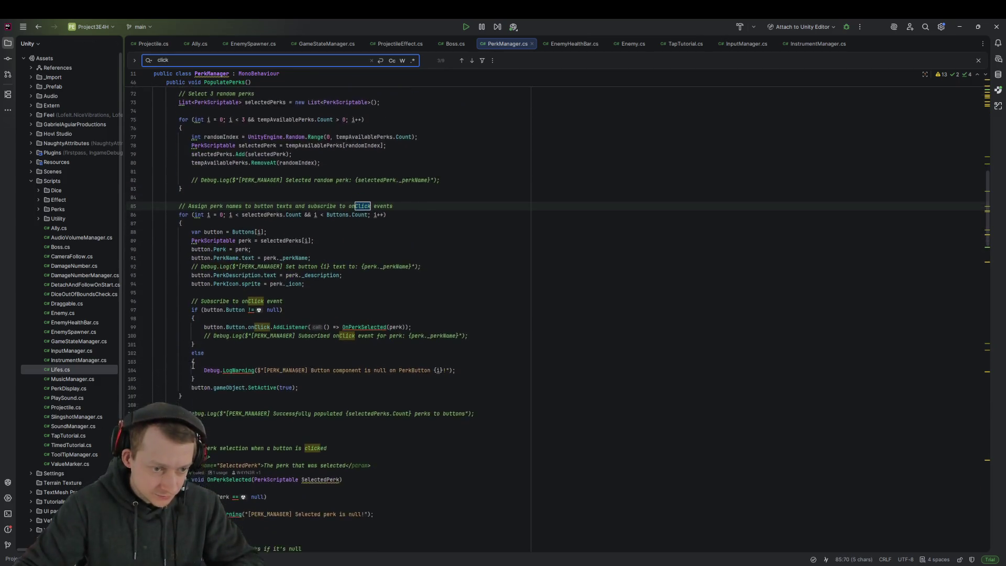
left_click(392, 313)
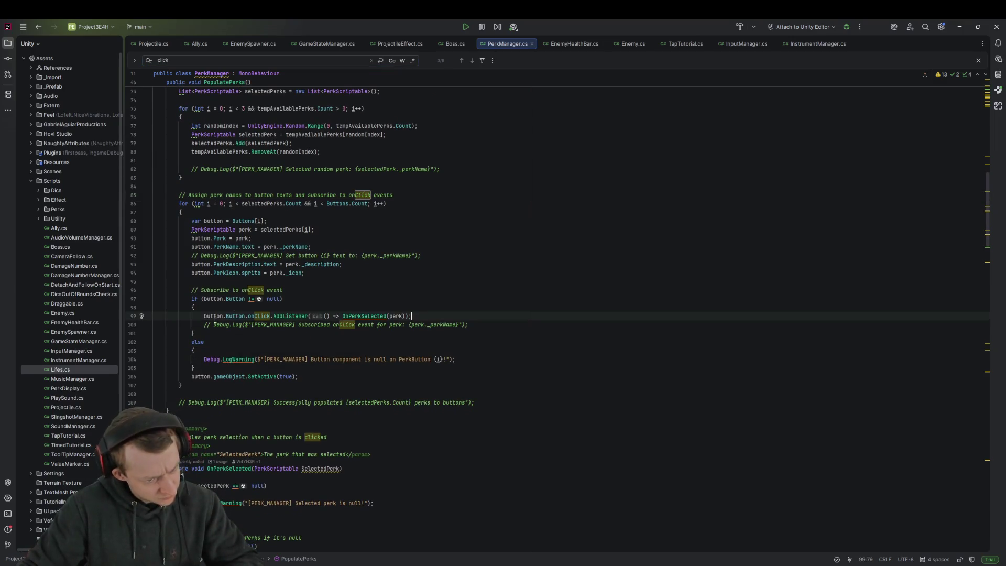
scroll(224, 316, "down", 3)
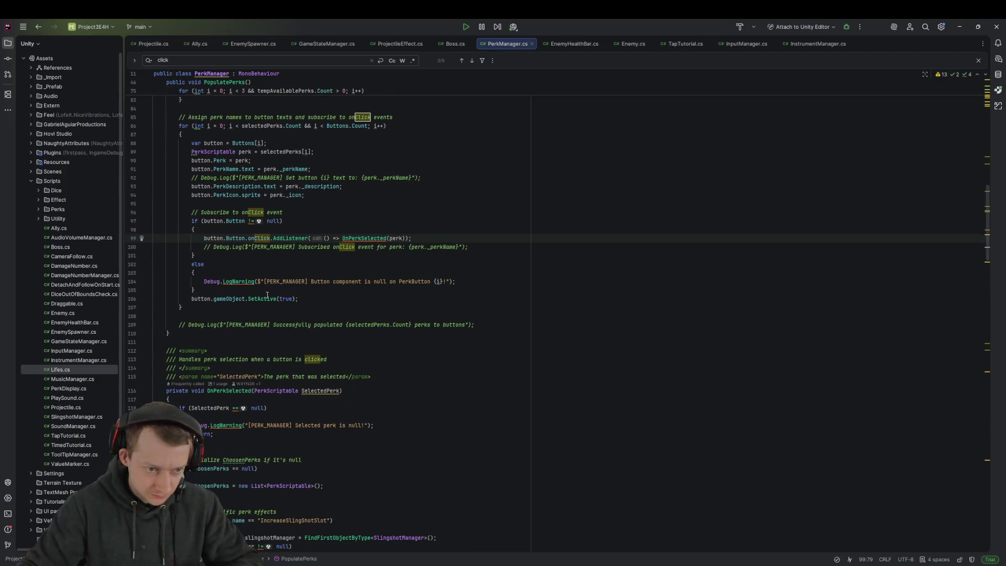
scroll(267, 296, "down", 4)
Jump to the OnPerkSelected method and read through its ChoosenPerks check and cleanup code
double_click(220, 287)
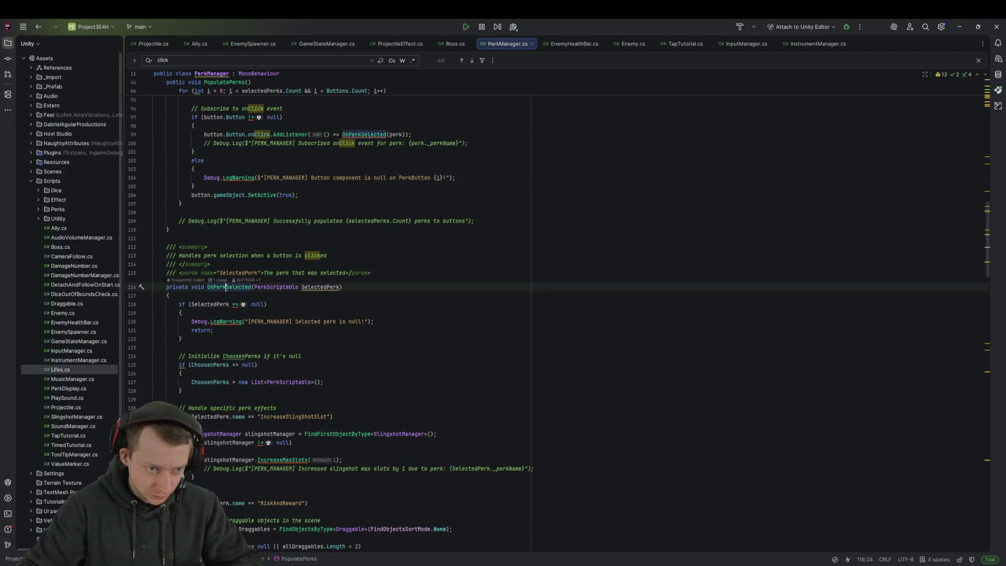
key("ctrl+f")
key("Return")
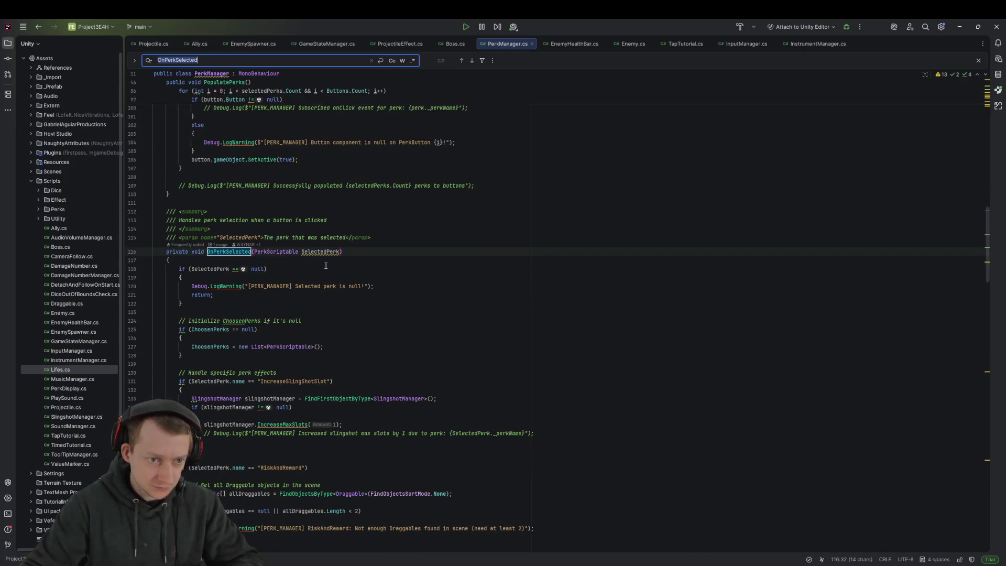
scroll(235, 278, "down", 3)
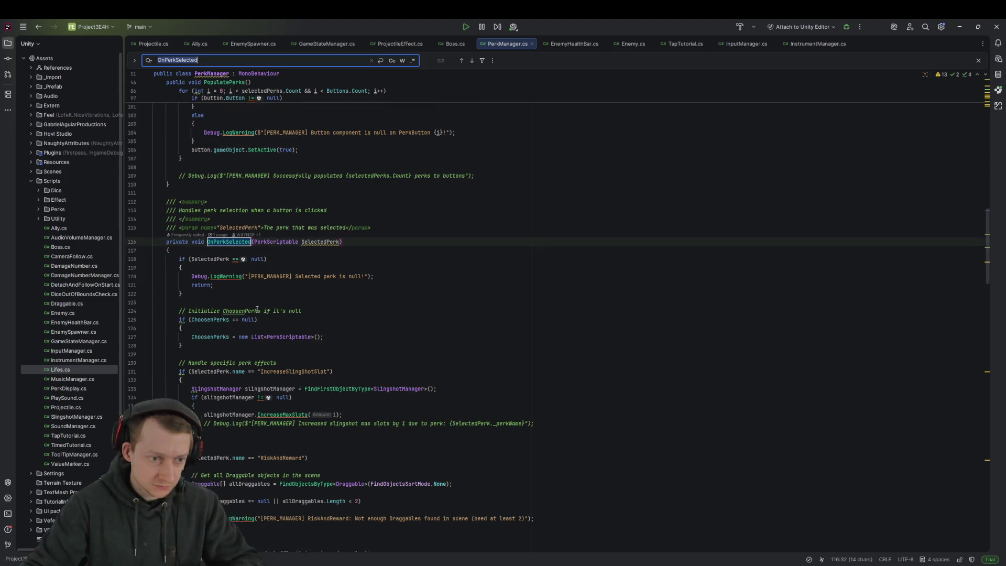
left_click(257, 278)
scroll(257, 262, "down", 3)
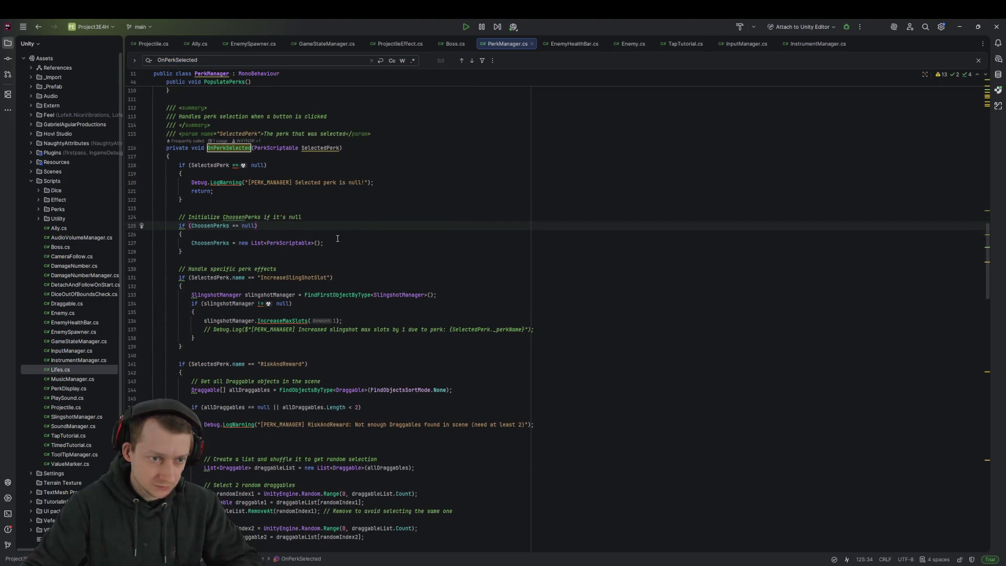
scroll(315, 236, "down", 3)
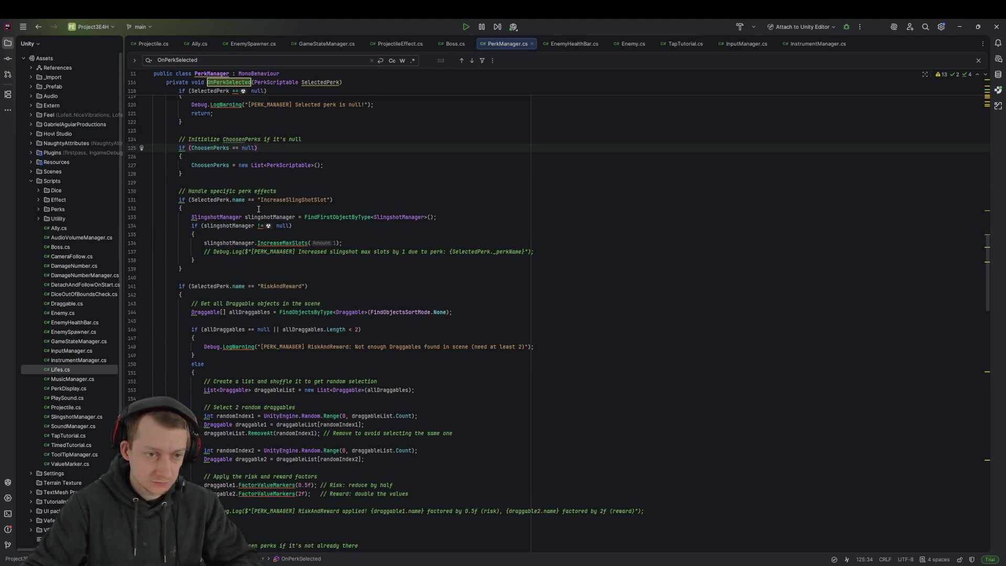
scroll(258, 209, "down", 10)
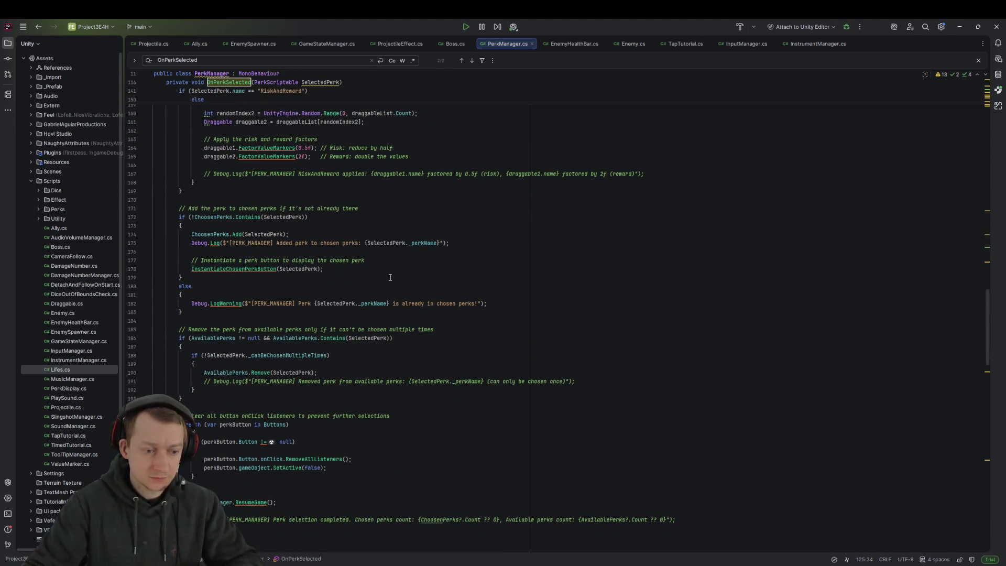
scroll(390, 277, "down", 5)
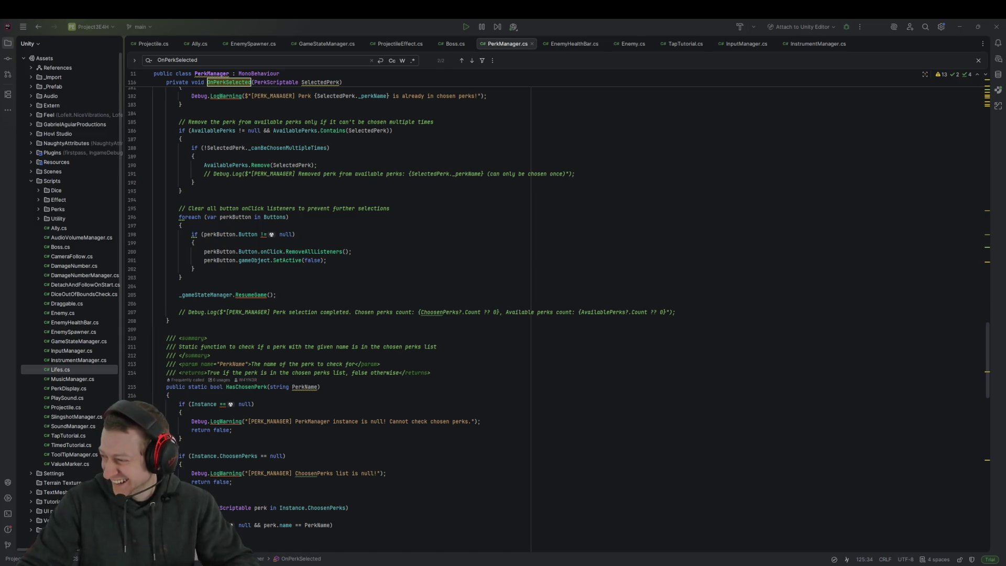
left_click(603, 252)
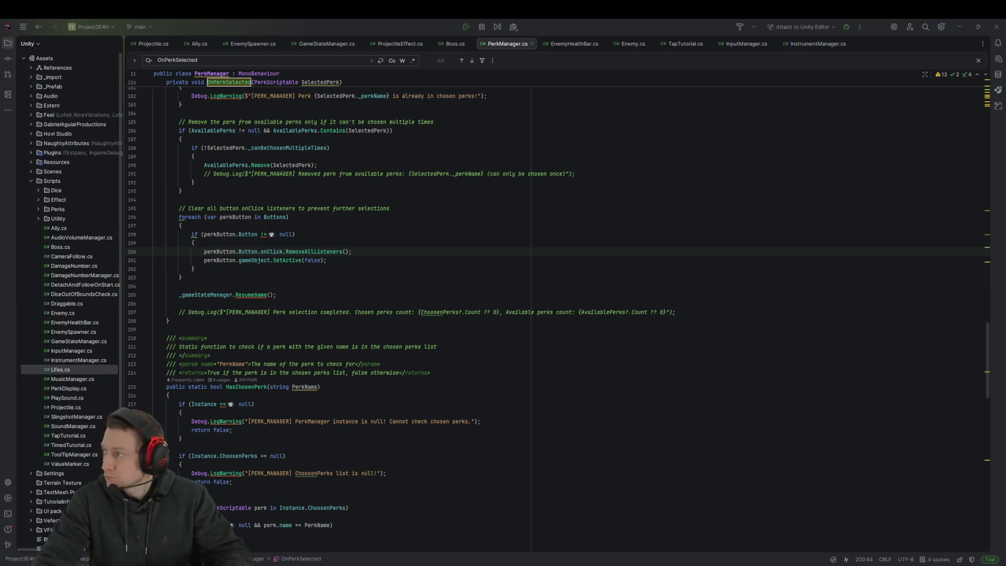
left_click(444, 212)
scroll(446, 314, "down", 15)
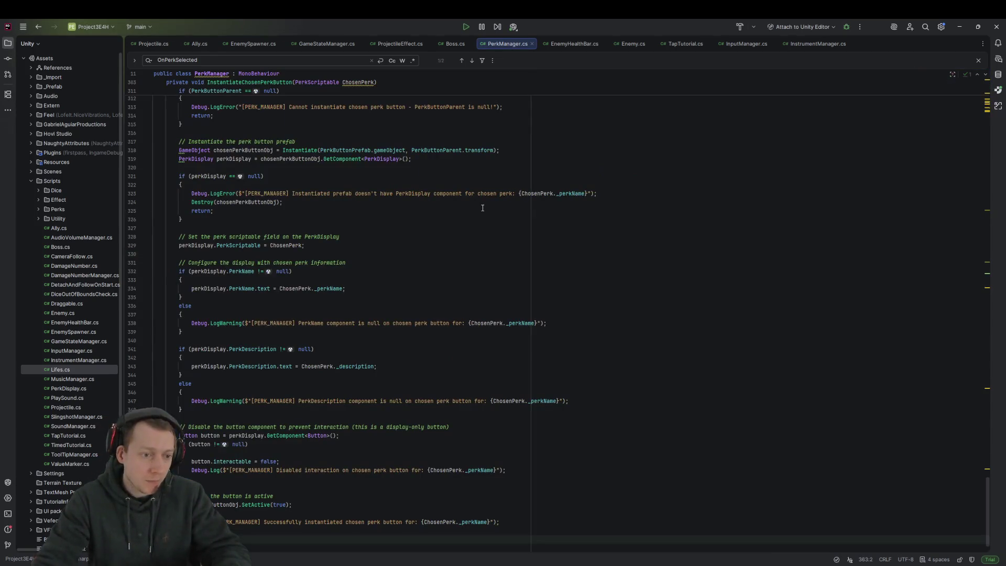
left_click(450, 392)
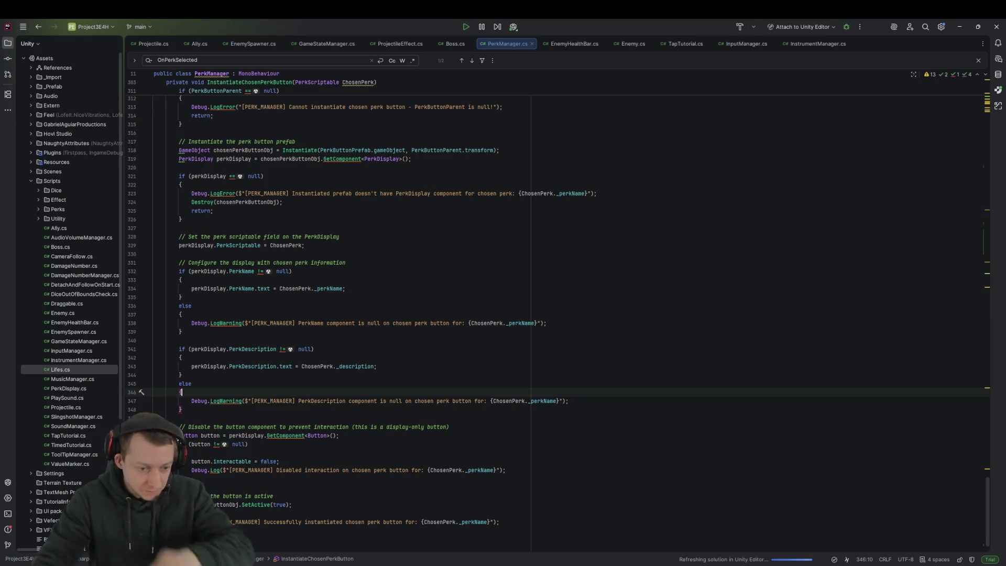
key("alt+Tab")
left_click(290, 152)
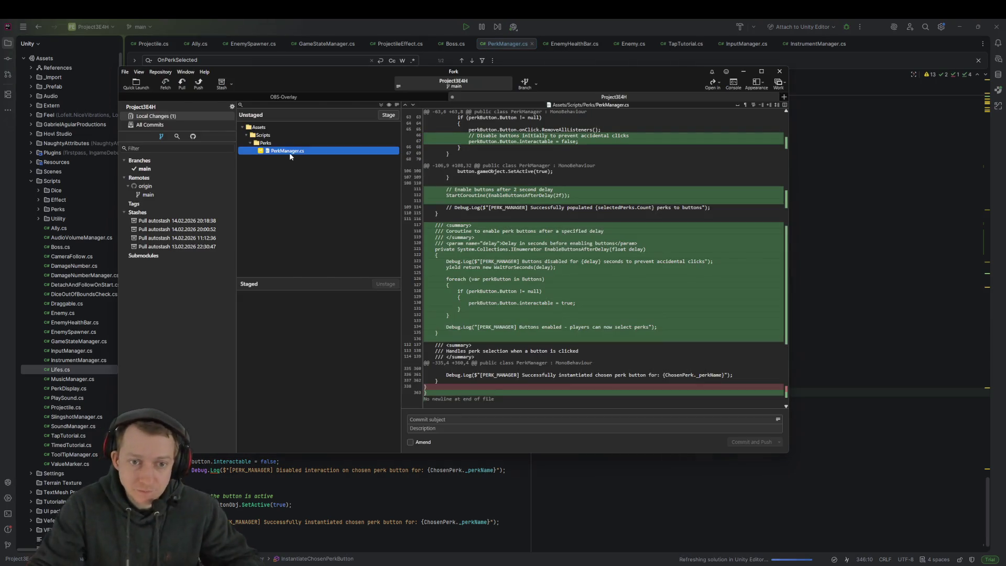
Review the second change in the PerkManager.cs diff, then return through Rider to Unity
mouse_move(502, 234)
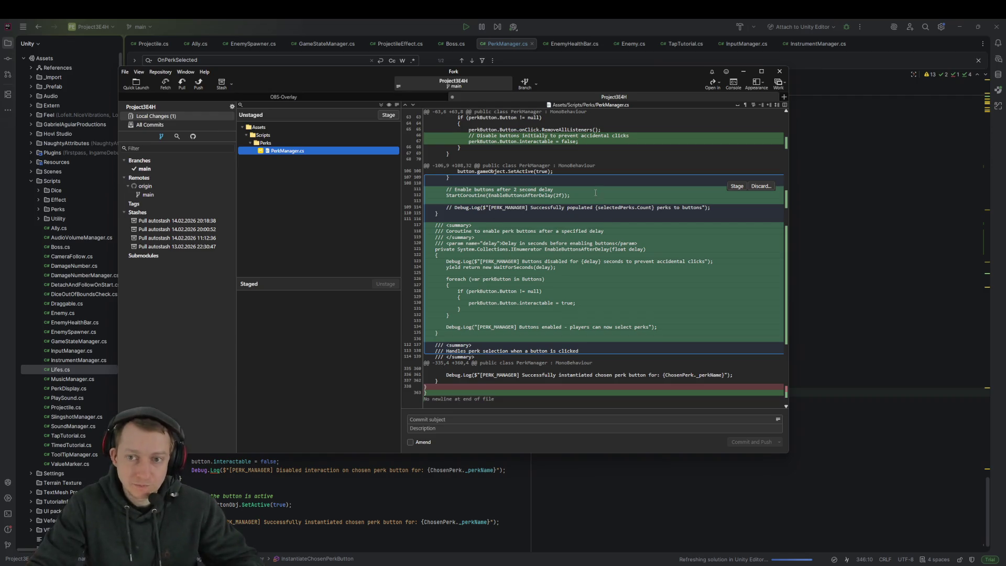
left_click(500, 237)
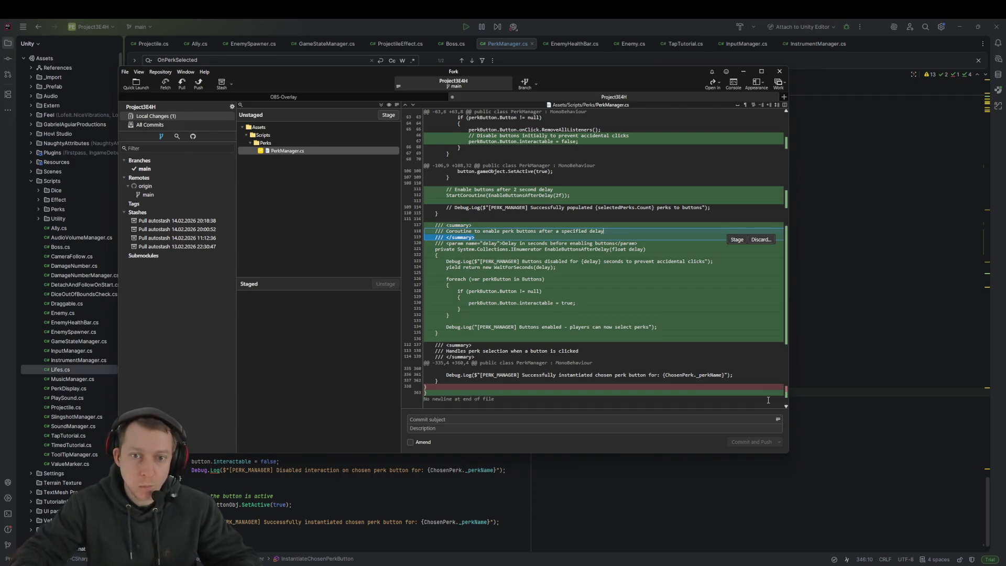
left_click(841, 223)
left_click(403, 237)
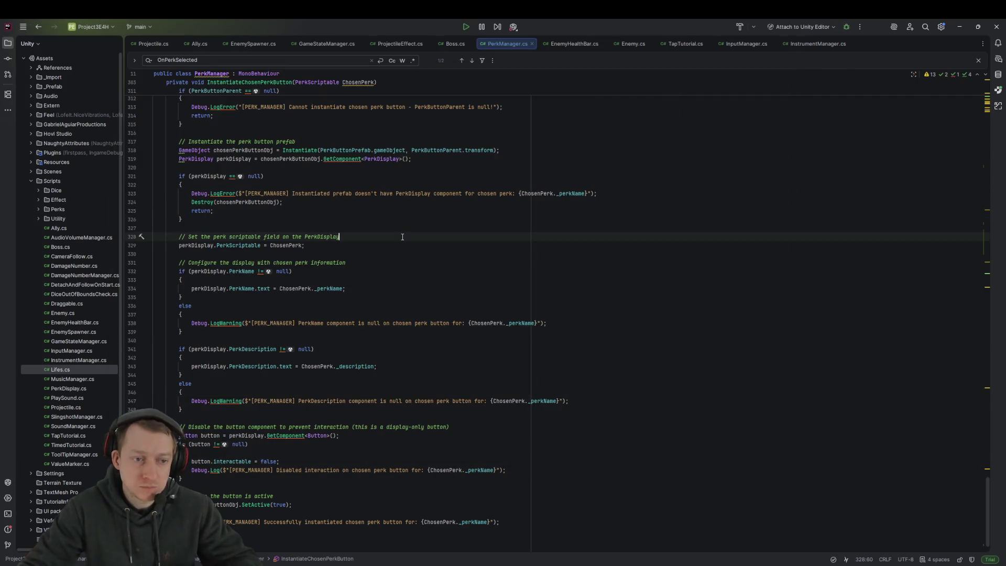
key("alt+Tab")
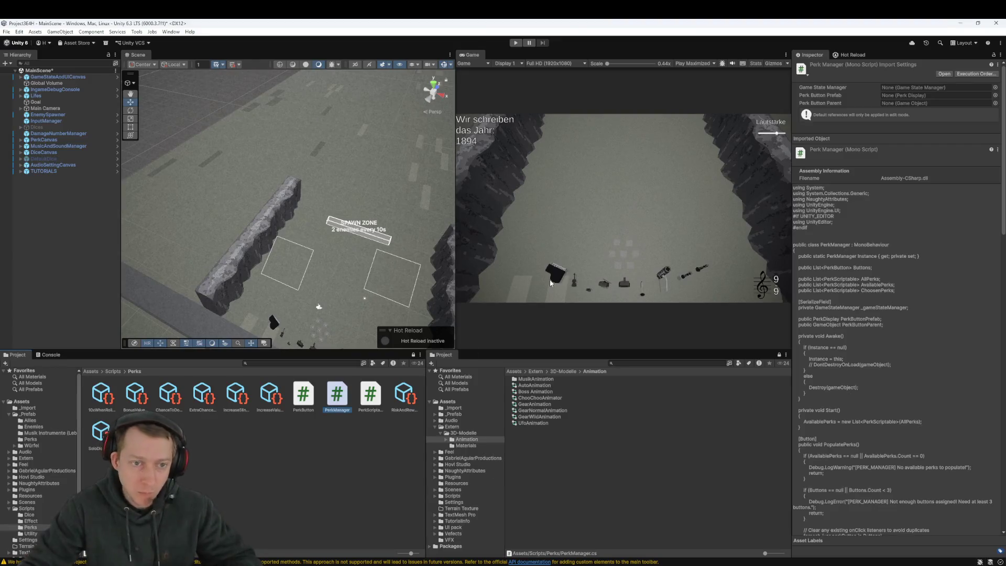